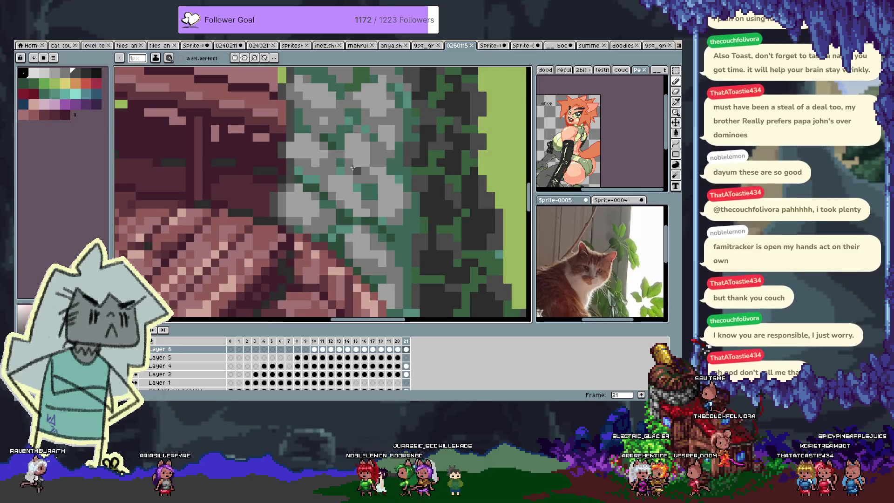
Step: Pan across the staircase art and sample a pink shade from the stairs
mouse_move(353, 168)
mouse_down()
mouse_move(357, 149)
mouse_move(385, 179)
mouse_up()
key(alt)
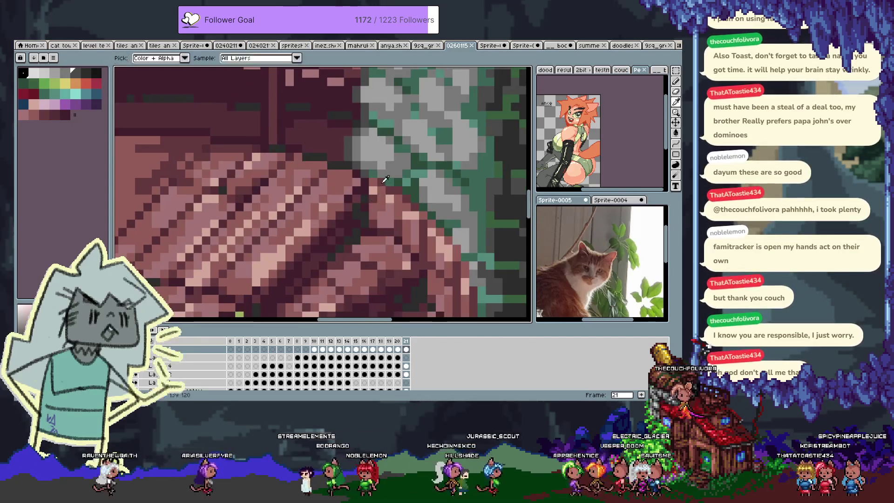
click(385, 179)
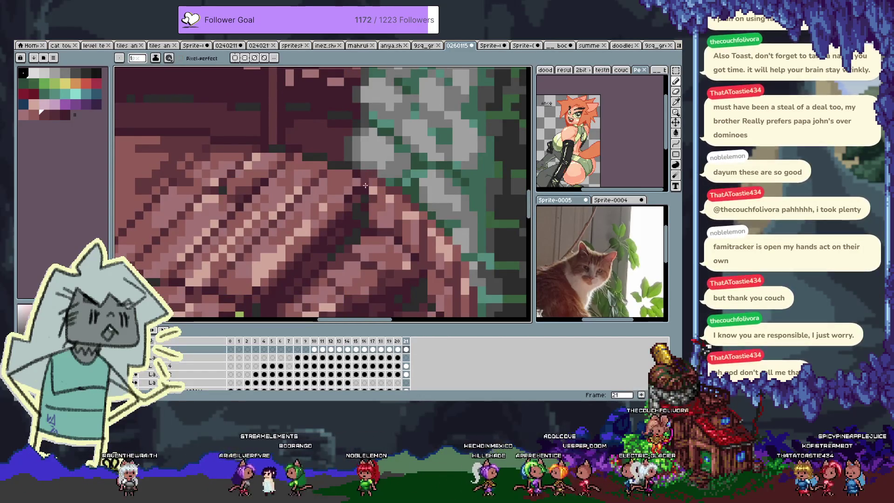
Step: Survey the artwork up to the dome and tree area
mouse_move(344, 304)
mouse_down()
mouse_move(379, 173)
mouse_move(521, 219)
mouse_up()
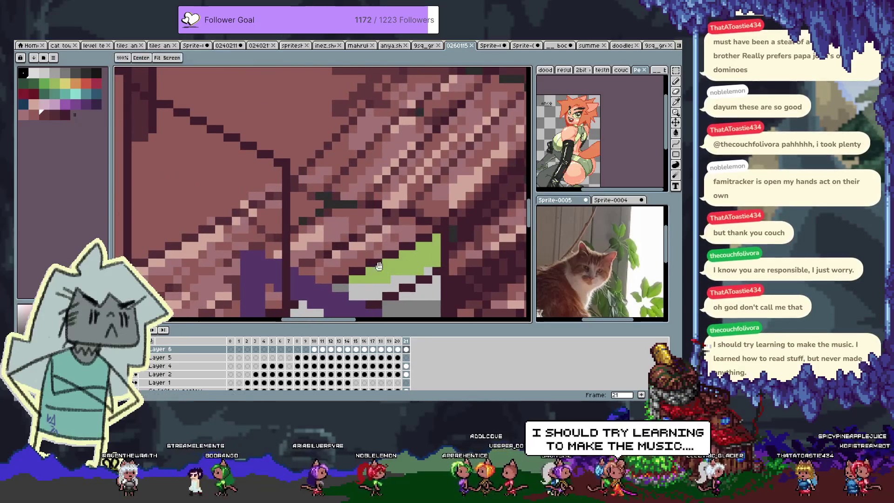
scroll(377, 260, down, 2)
scroll(395, 171, down, 2)
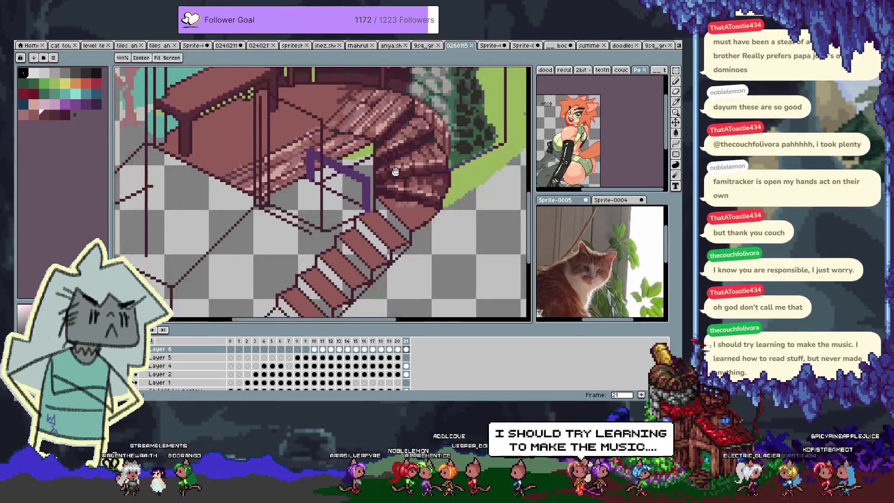
scroll(395, 171, down, 2)
scroll(371, 204, up, 1)
mouse_move(386, 199)
mouse_down()
mouse_move(397, 184)
mouse_move(370, 180)
mouse_move(385, 122)
mouse_move(409, 123)
mouse_up()
scroll(364, 234, down, 2)
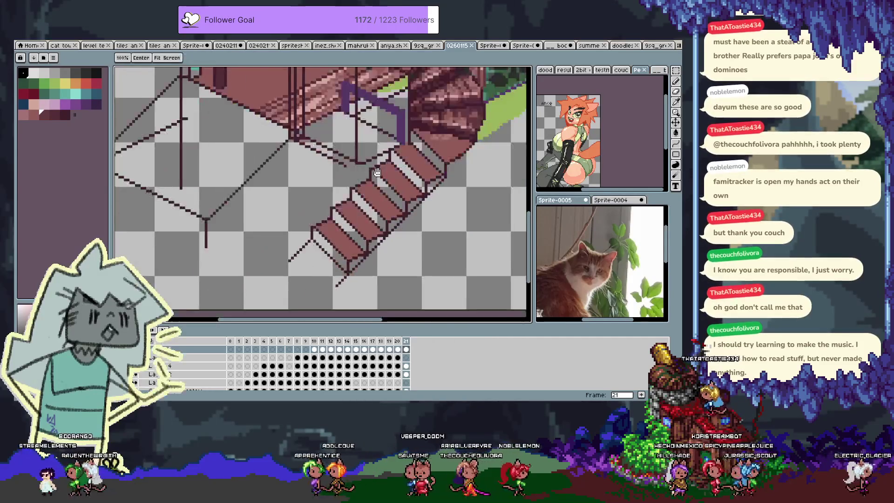
scroll(414, 225, up, 2)
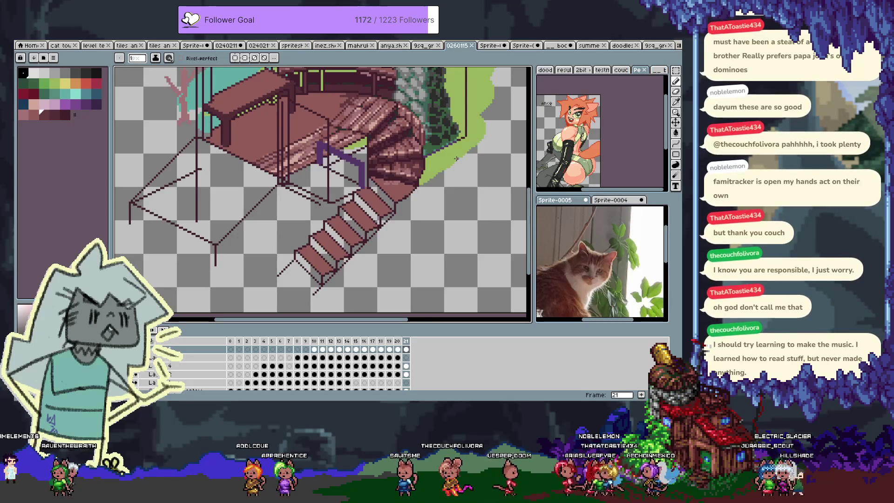
scroll(491, 130, up, 1)
Step: Sample a dark grey from the upper deck area of the artwork
drag(491, 130, 463, 186)
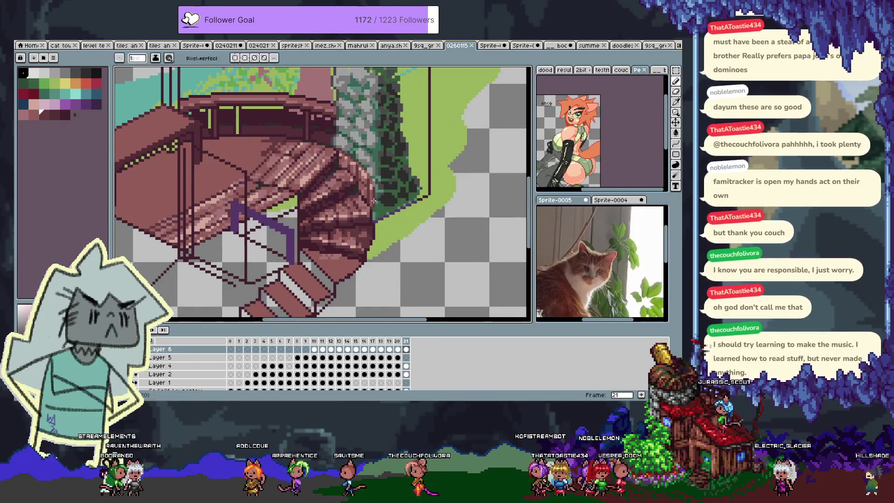
alt+click(375, 208)
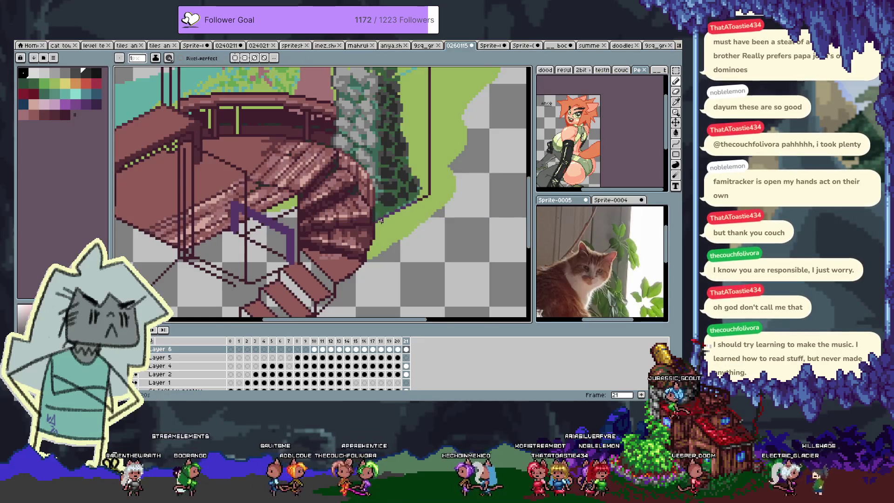
drag(375, 221, 379, 235)
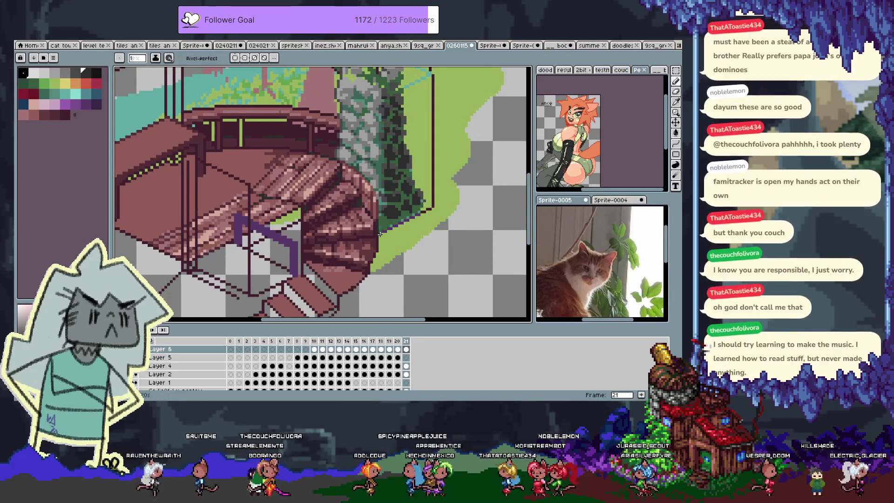
scroll(381, 293, up, 1)
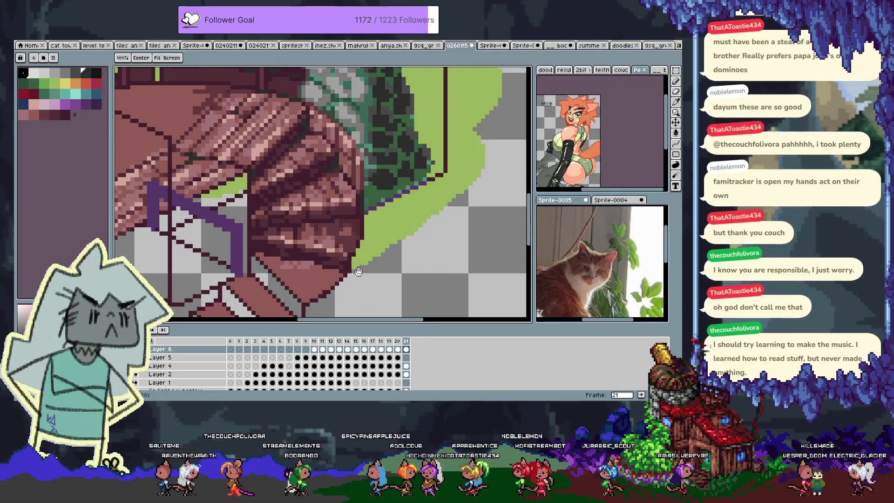
Step: Select the stairs' layer from the canvas and draw dark stripes on the lower spiral steps
scroll(338, 216, up, 1)
key(i)
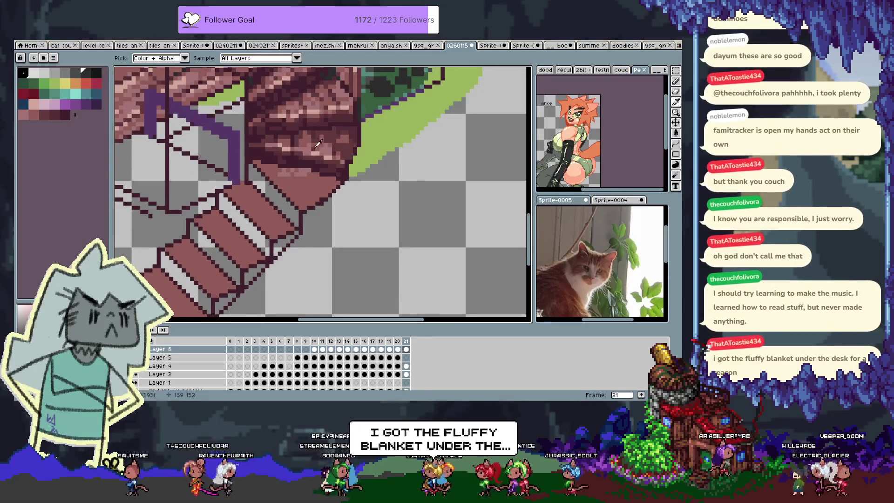
key(b)
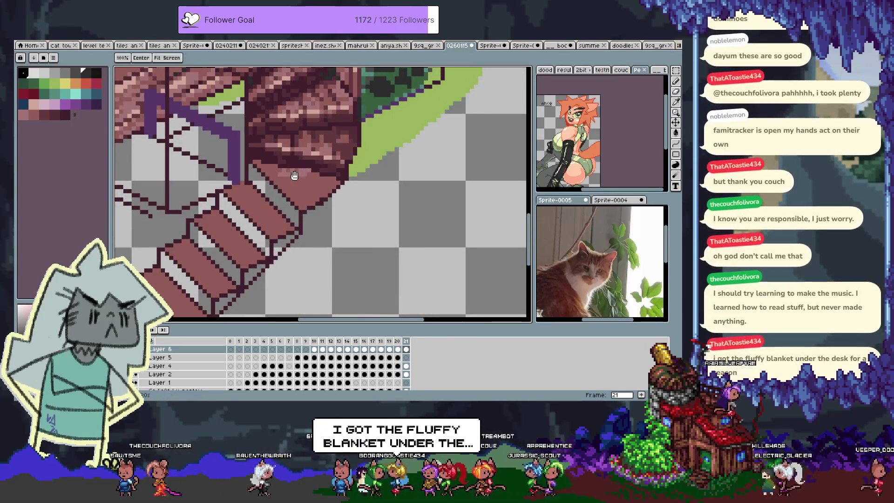
drag(304, 173, 325, 184)
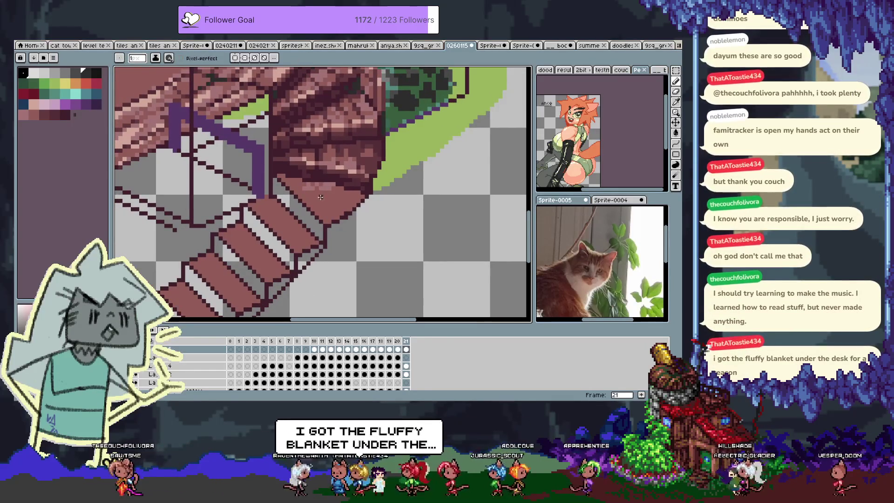
key(i)
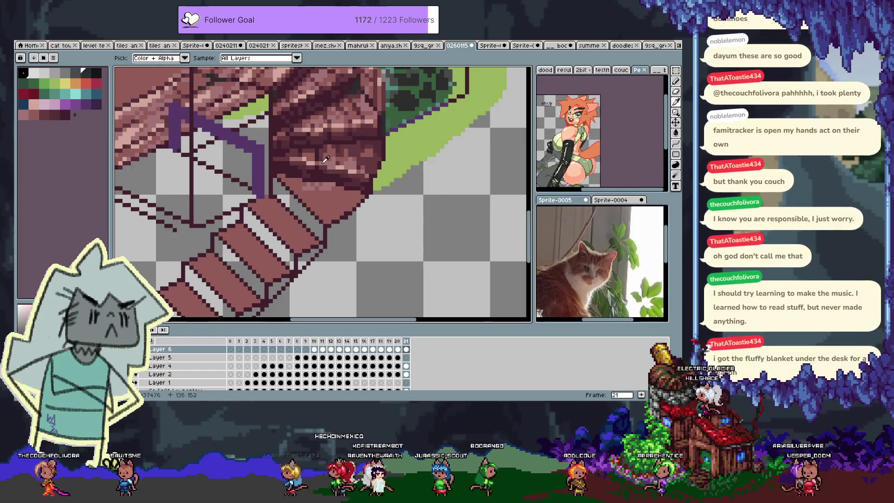
key(v)
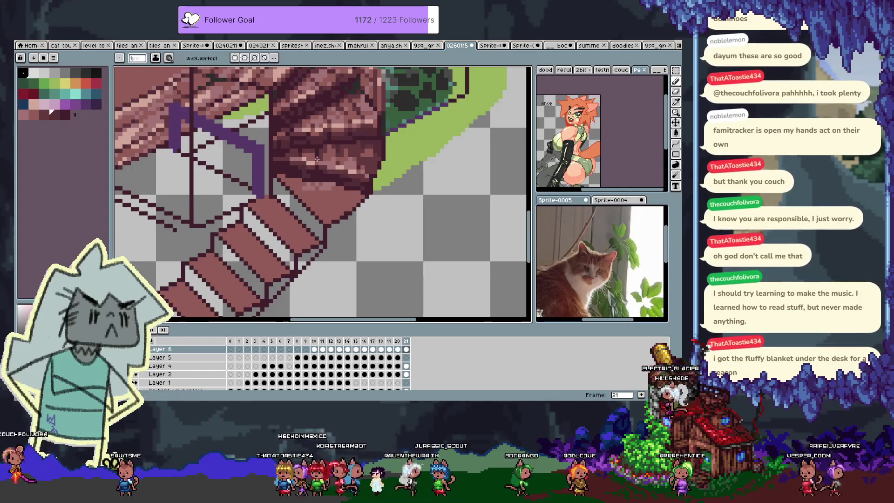
click(330, 162)
key(b)
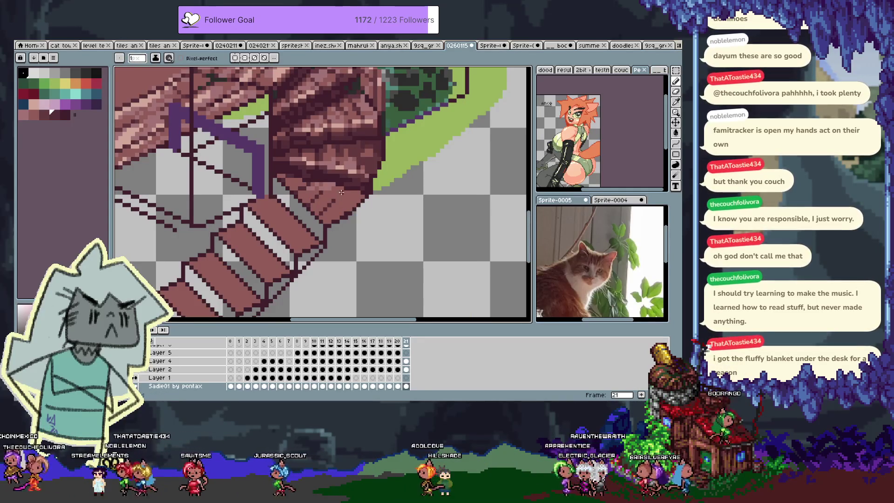
drag(321, 214, 341, 215)
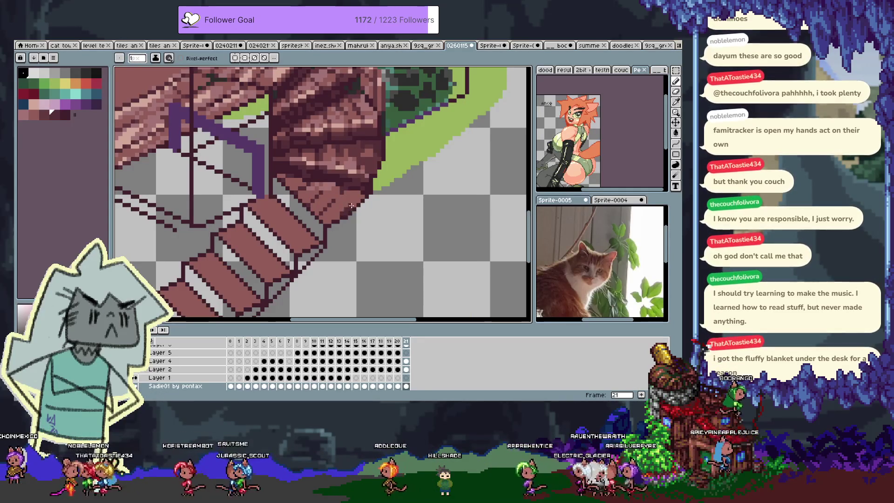
Step: Sample neighbouring stair shades while extending the dark stripes onto the straight flight
alt+click(342, 154)
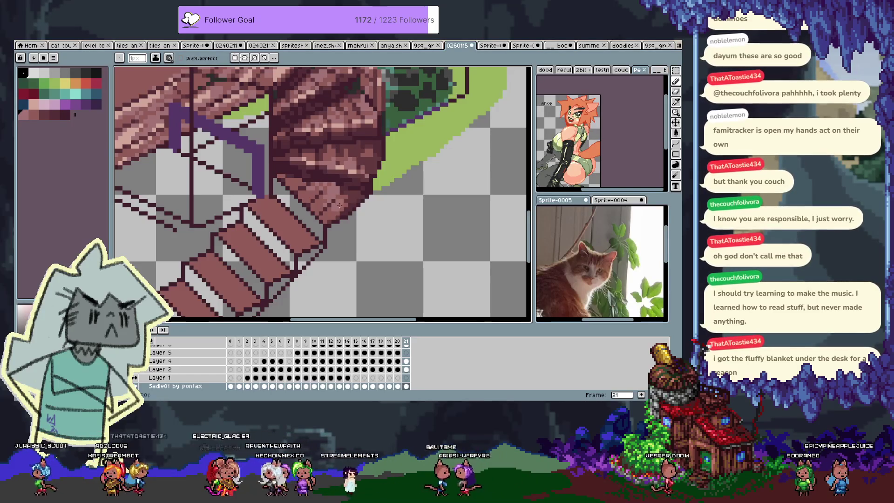
alt+click(330, 205)
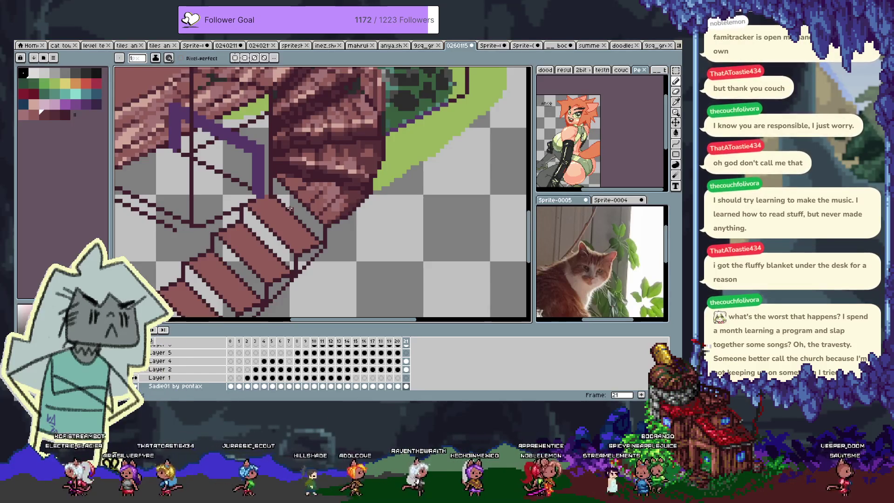
Step: Sample several stair and spiral-step shades from the artwork to draw with
drag(290, 208, 302, 203)
alt+click(335, 209)
alt+click(335, 203)
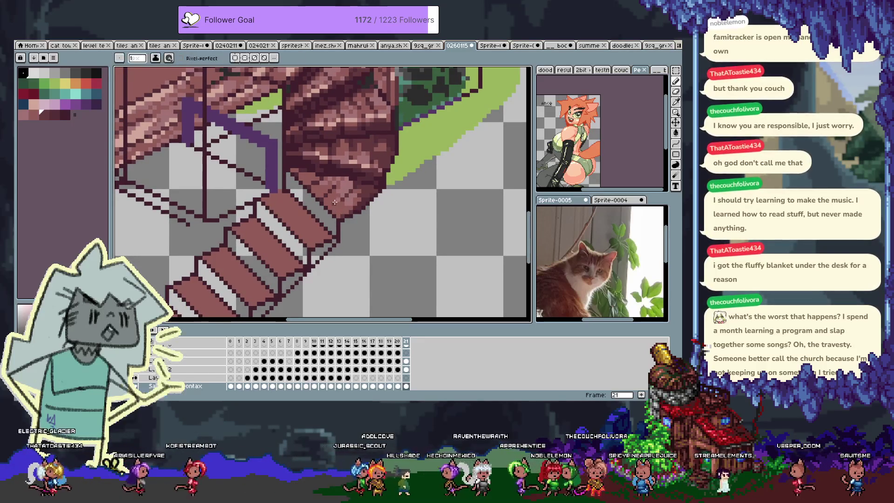
key(alt)
alt+click(347, 197)
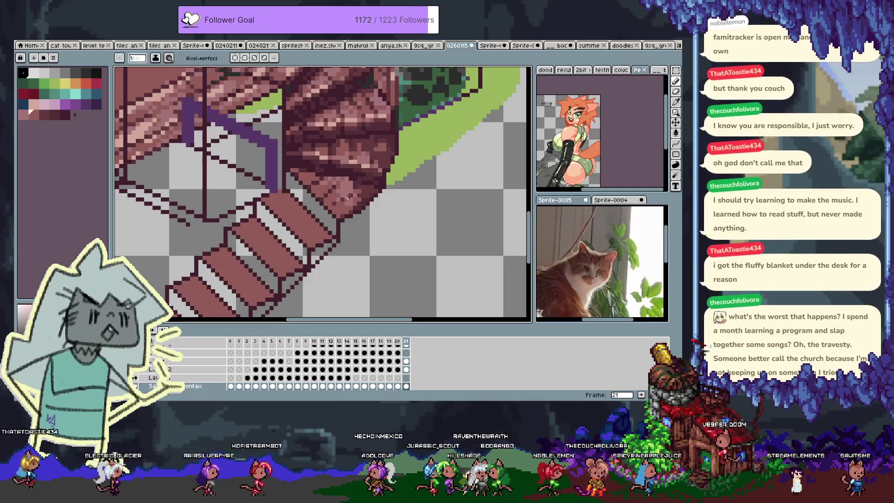
alt+click(336, 200)
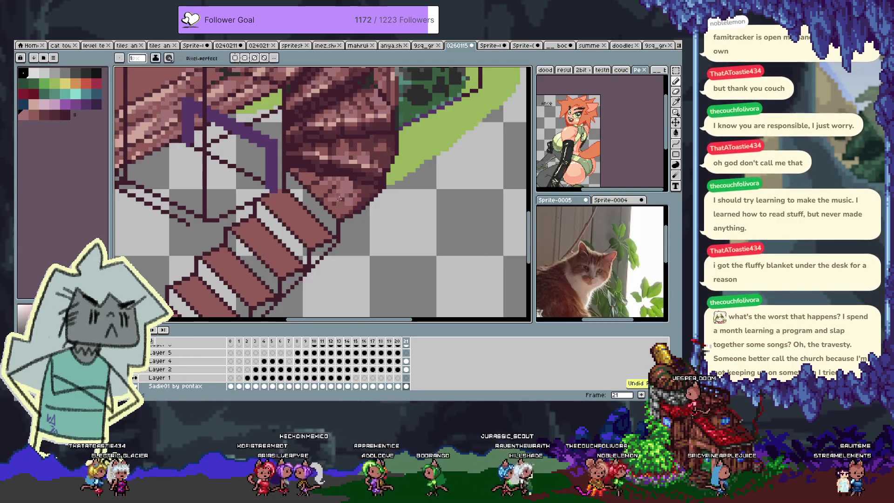
alt+click(338, 196)
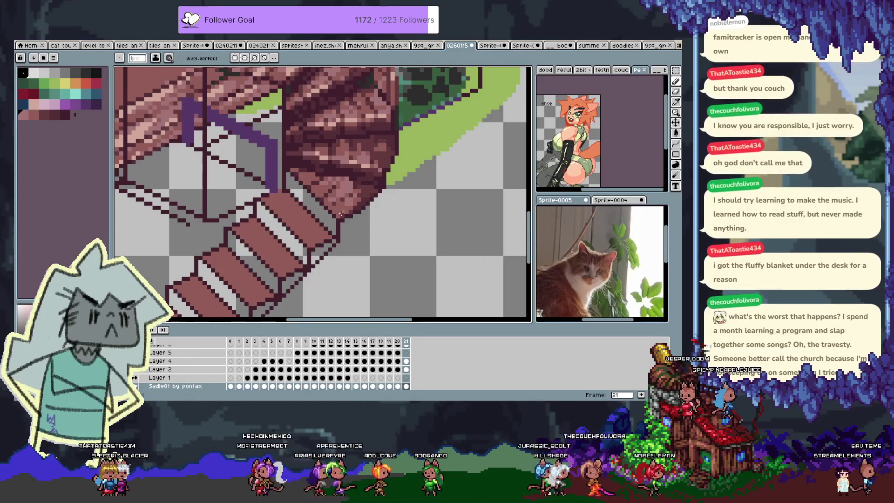
scroll(349, 208, up, 1)
alt+click(315, 217)
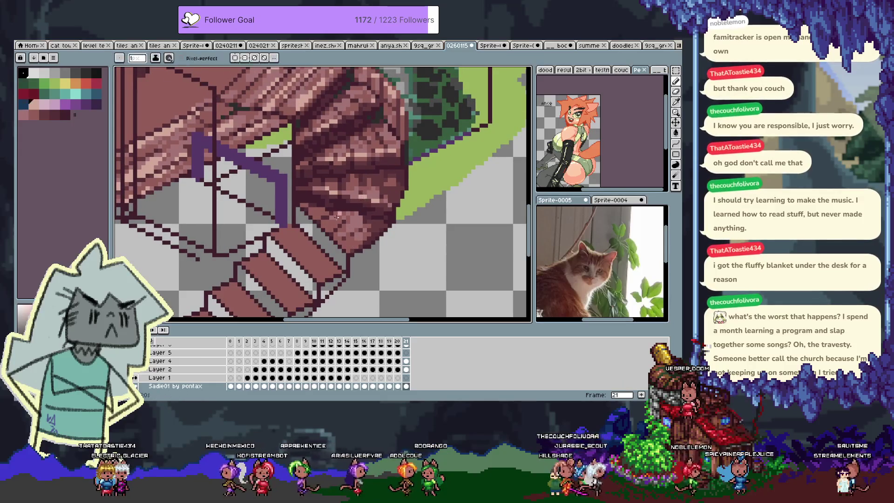
alt+click(321, 200)
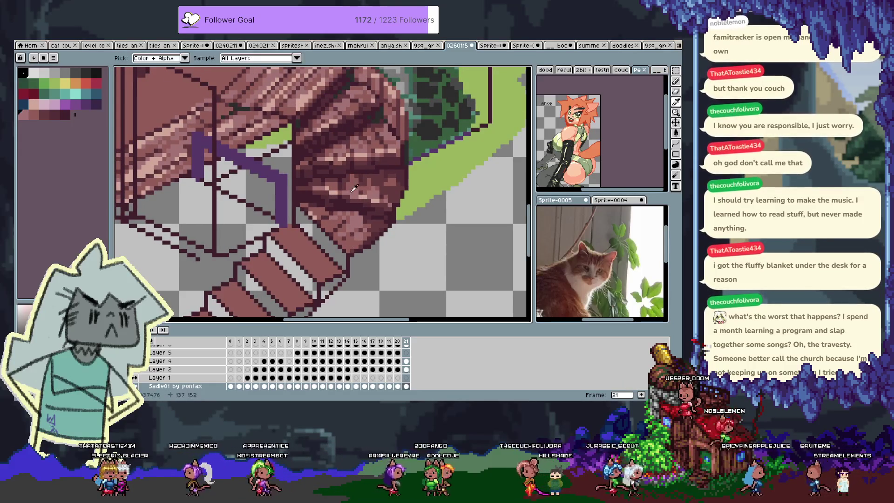
alt+click(304, 207)
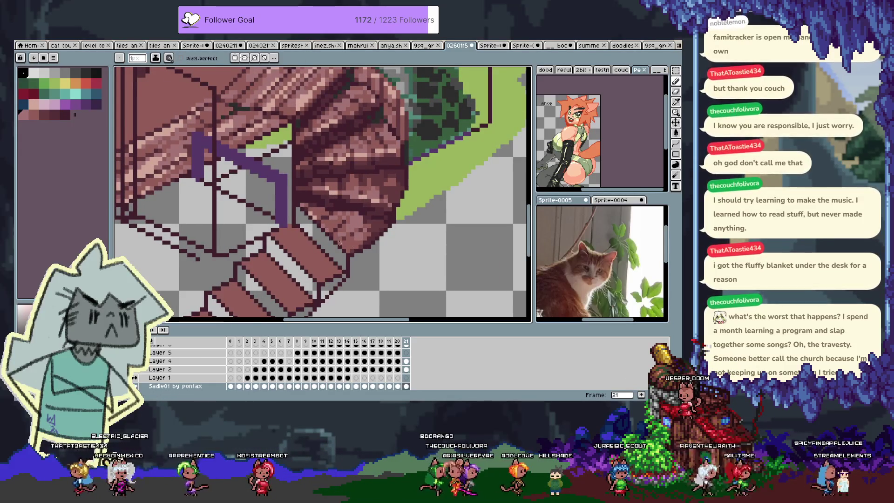
Step: Sample more stair colours near the edge and undo a stray stroke near the roof
key(alt)
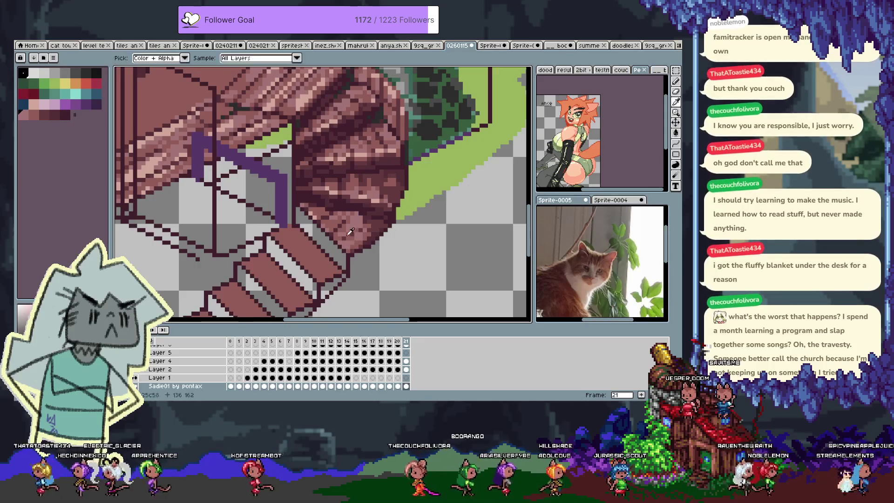
alt+click(335, 238)
alt+click(331, 223)
scroll(354, 251, up, 2)
scroll(354, 251, left, 1)
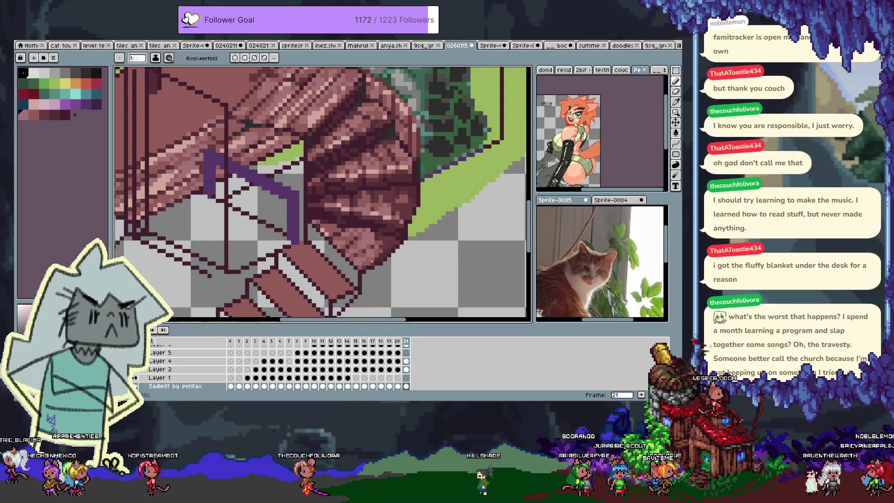
scroll(357, 224, down, 3)
scroll(357, 225, right, 2)
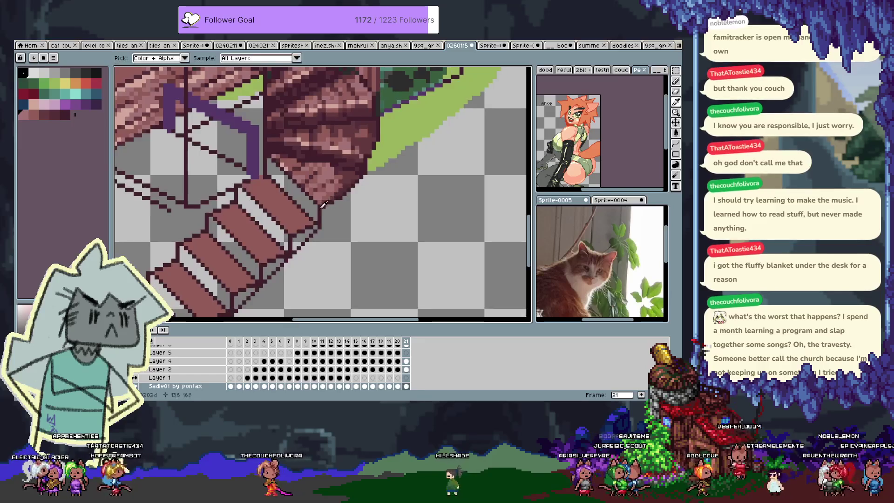
alt+click(324, 211)
key(ctrl+z)
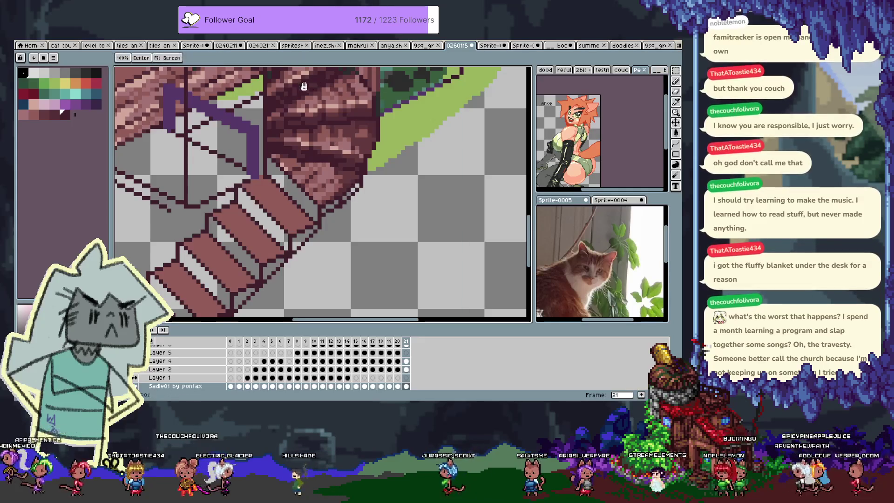
scroll(258, 136, up, 2)
scroll(267, 138, down, 3)
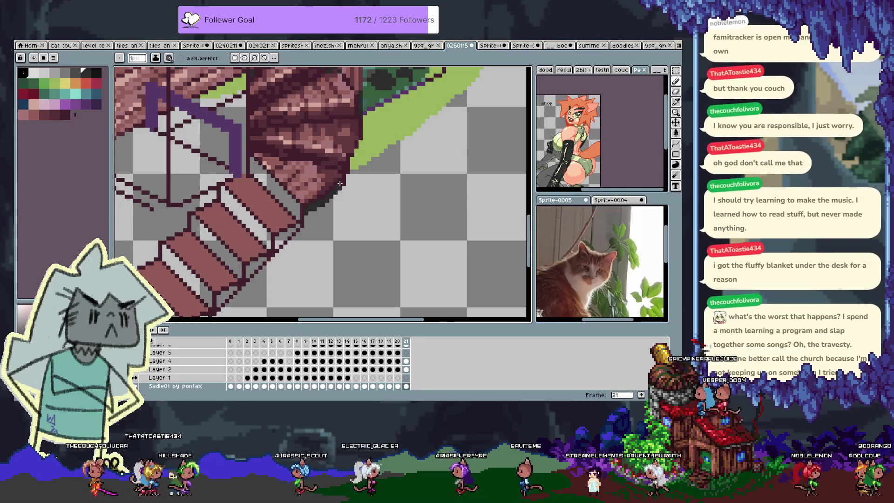
scroll(339, 225, down, 2)
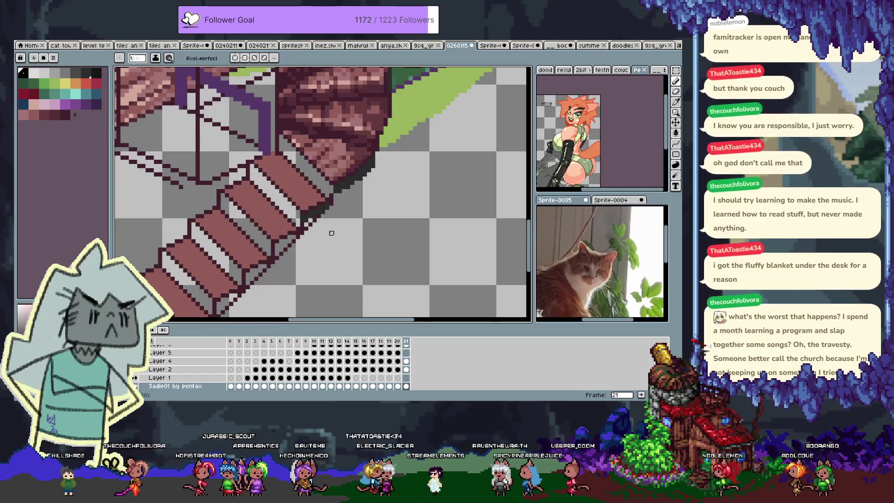
Step: Pick the dark maroon and transparent swatches, then swap dark maroon back to the foreground
alt+click(331, 190)
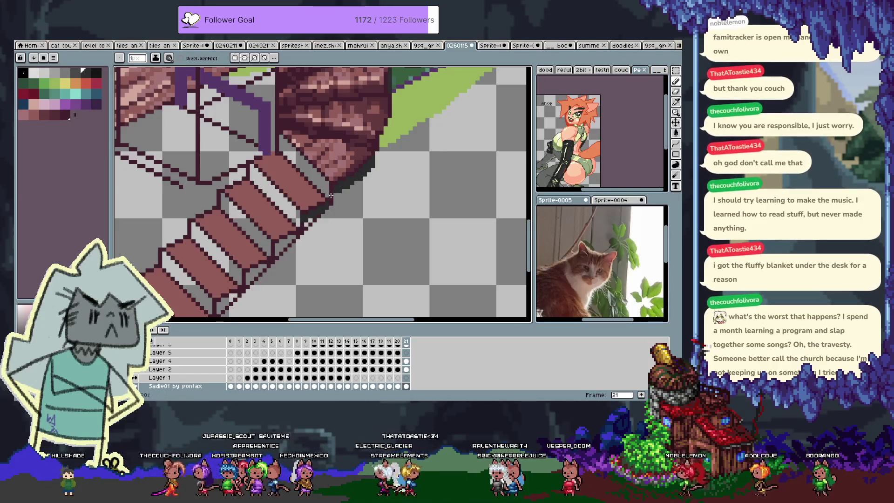
alt+click(331, 195)
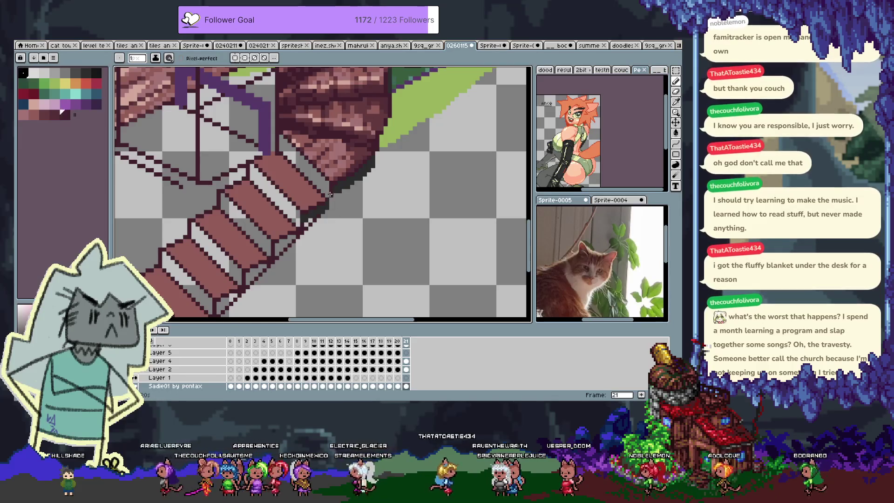
key(x)
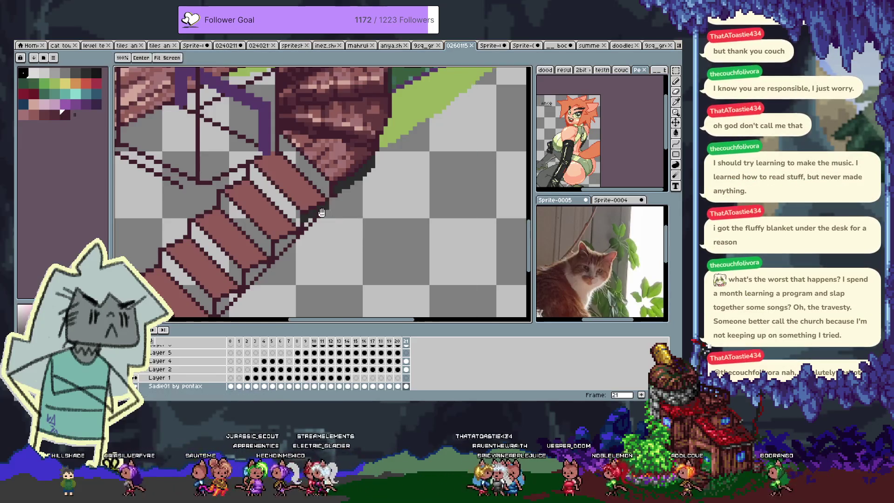
scroll(349, 190, up, 1)
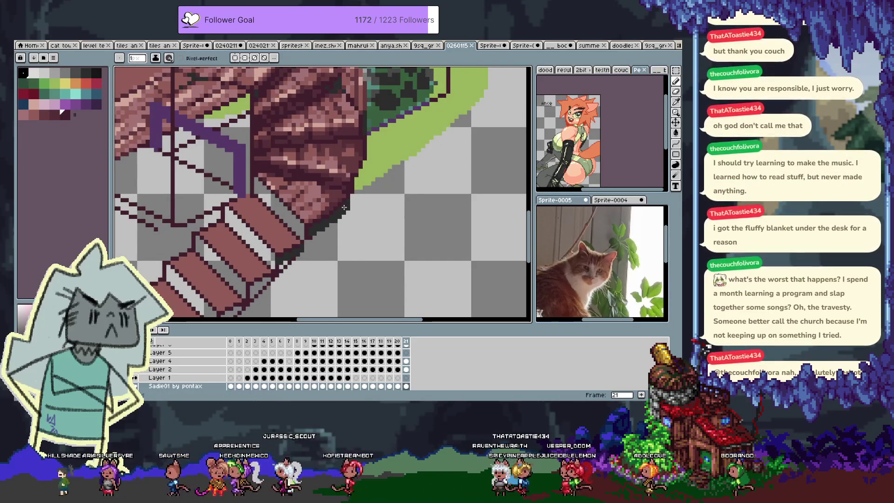
Step: Add new frame 22 with Alt+N and hide the timeline with Tab
scroll(308, 205, up, 1)
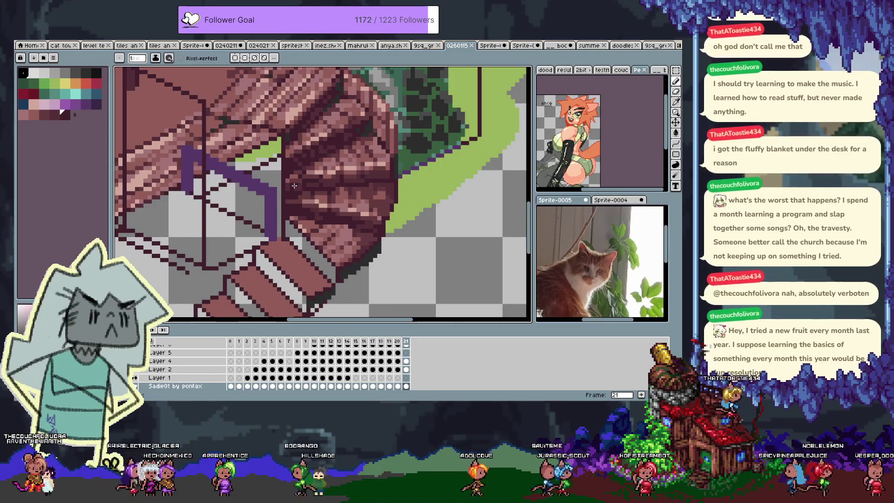
scroll(320, 215, down, 3)
scroll(324, 174, left, 3)
scroll(329, 196, up, 2)
scroll(326, 224, up, 2)
key(i)
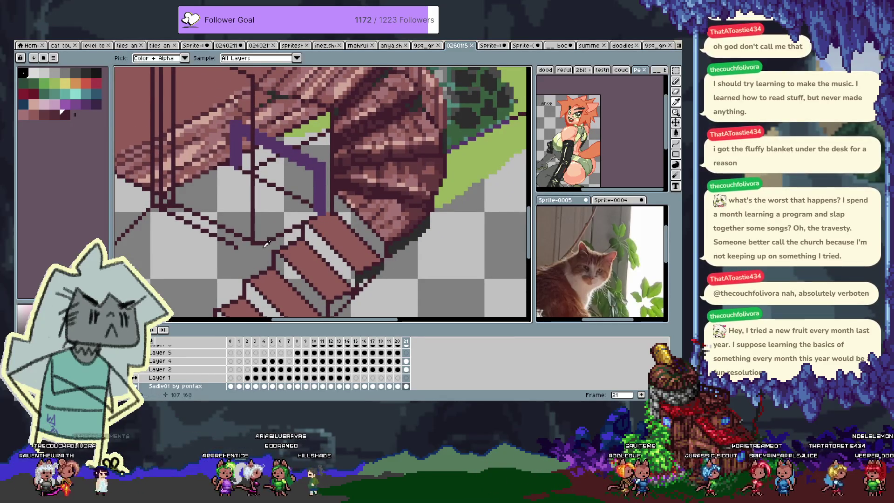
key(alt+n)
key(Tab)
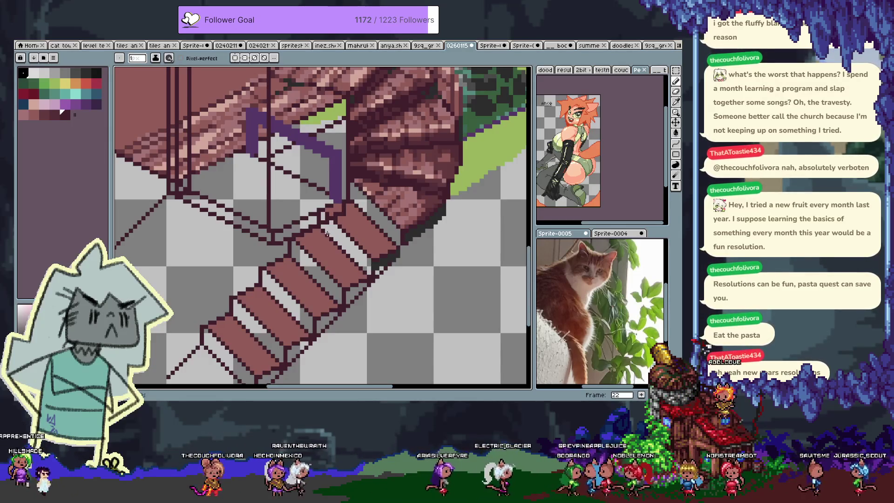
Step: Pick a dark maroon and draw lines across the stair steps
mouse_move(282, 243)
mouse_down()
mouse_move(298, 260)
mouse_move(275, 217)
mouse_up()
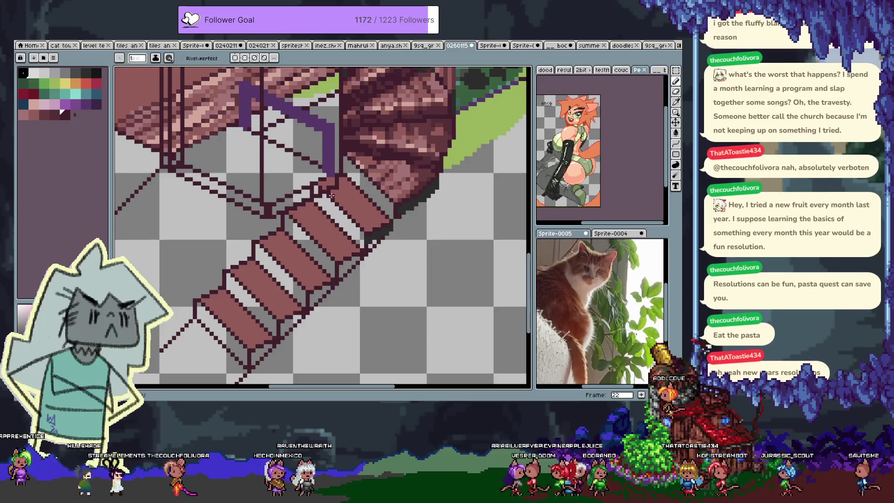
alt+click(424, 208)
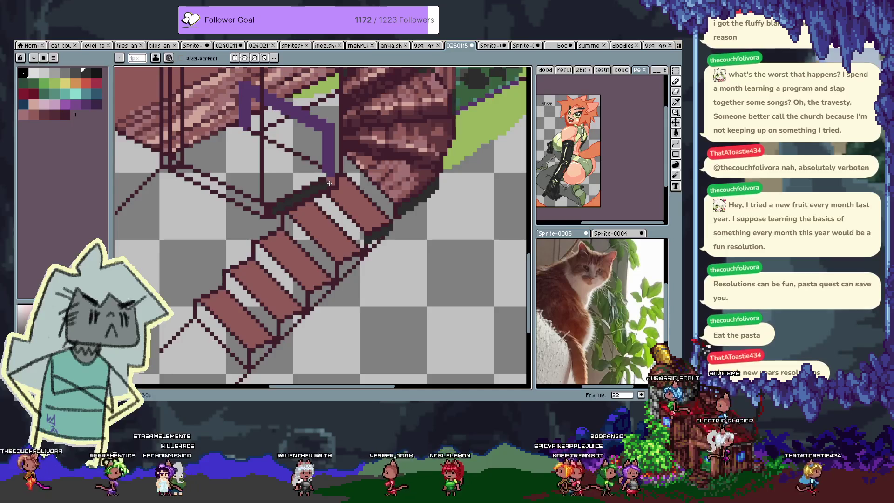
alt+click(333, 179)
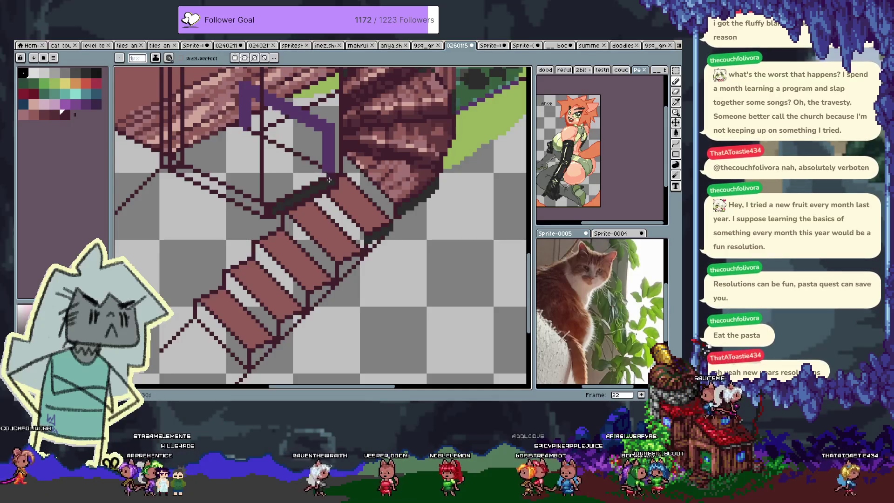
drag(305, 159, 319, 212)
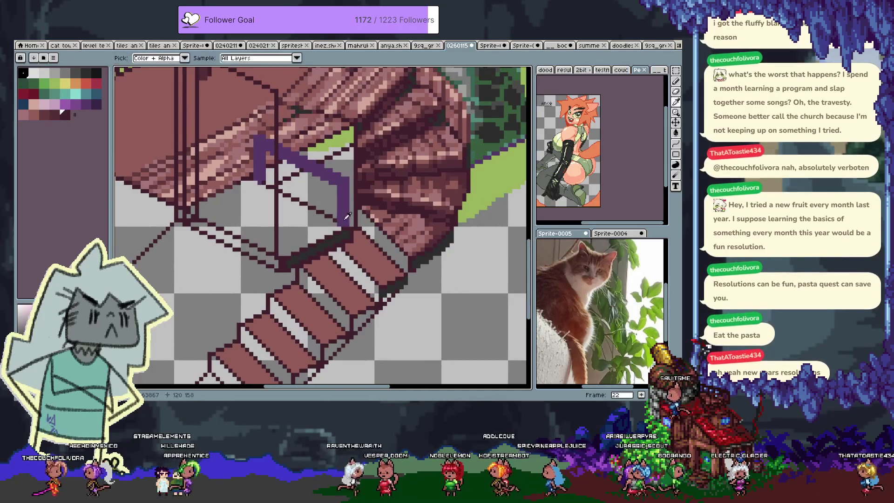
drag(286, 268, 232, 234)
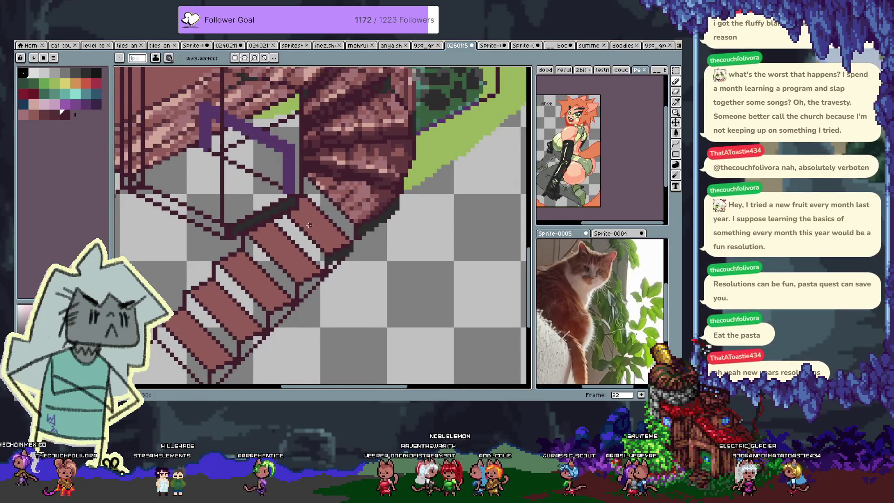
mouse_move(302, 220)
mouse_down()
mouse_move(304, 240)
mouse_move(291, 254)
mouse_move(270, 235)
mouse_up()
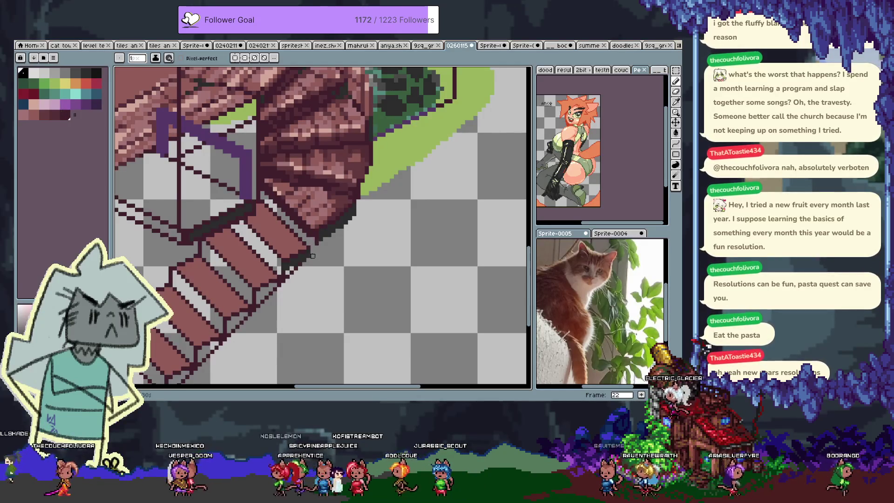
Step: Draw dark mauve lines diagonally across the white steps and along the staircase's left edge
alt+click(270, 255)
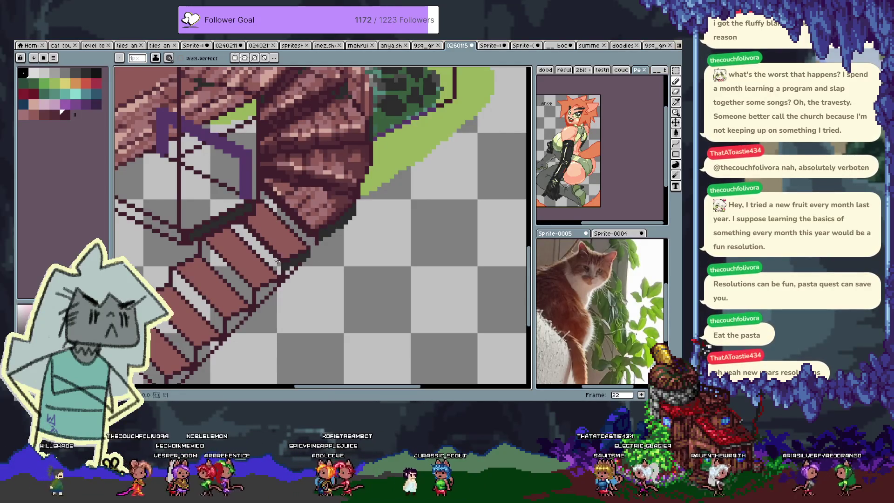
scroll(240, 226, down, 3)
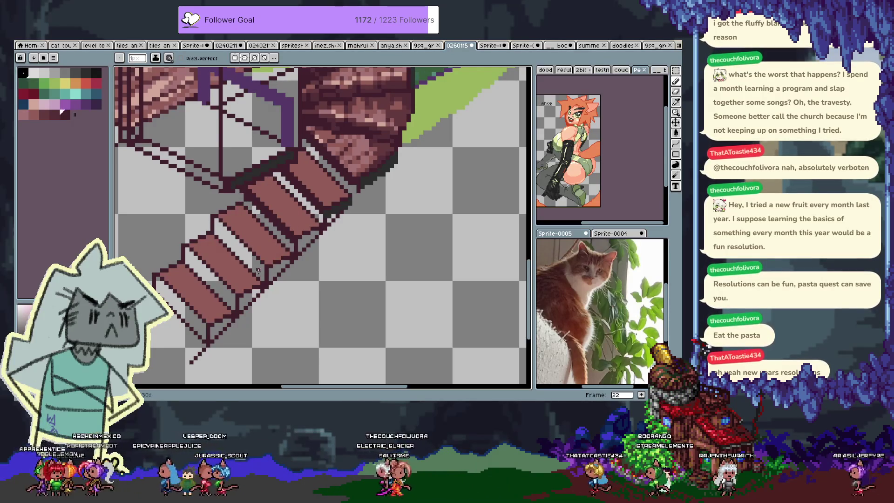
drag(253, 257, 217, 219)
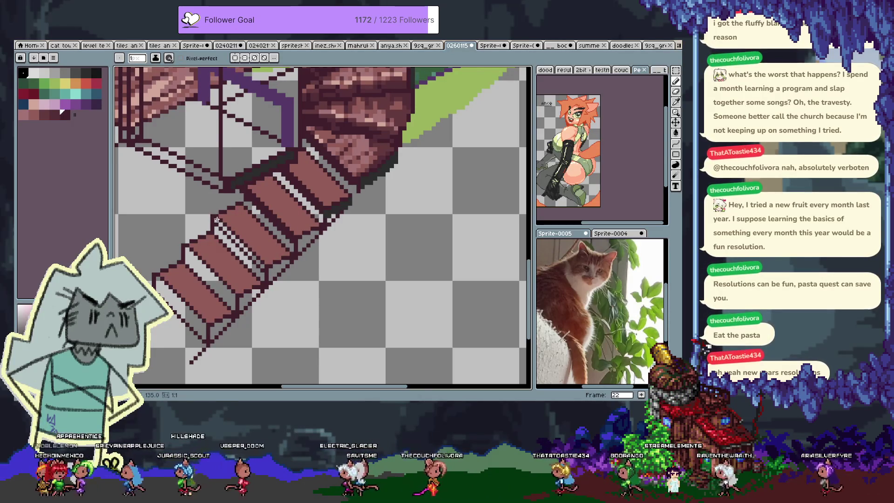
key(ctrl+z)
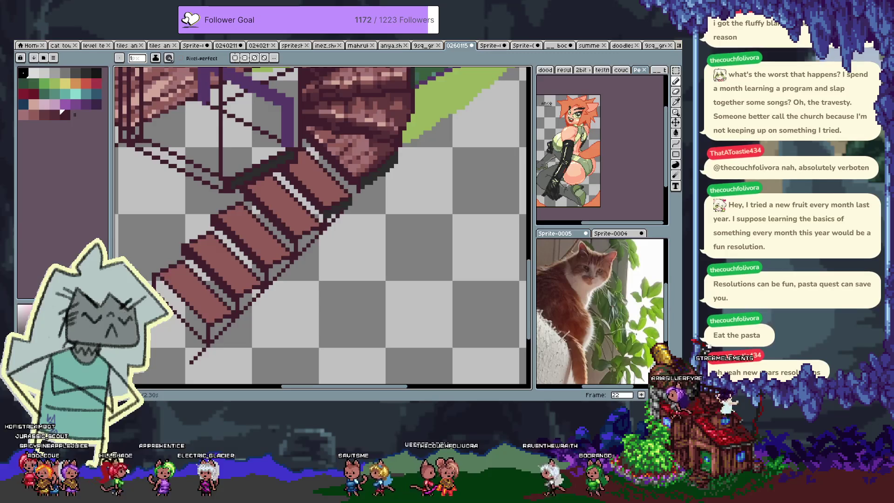
drag(156, 282, 203, 329)
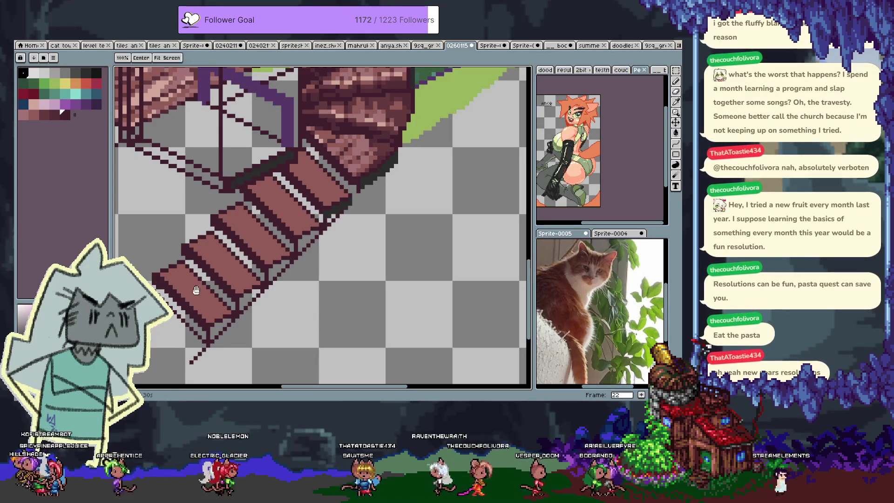
Step: Move the view up to the top of the stairs and the wooden floor
scroll(288, 228, right, 3)
scroll(288, 228, up, 2)
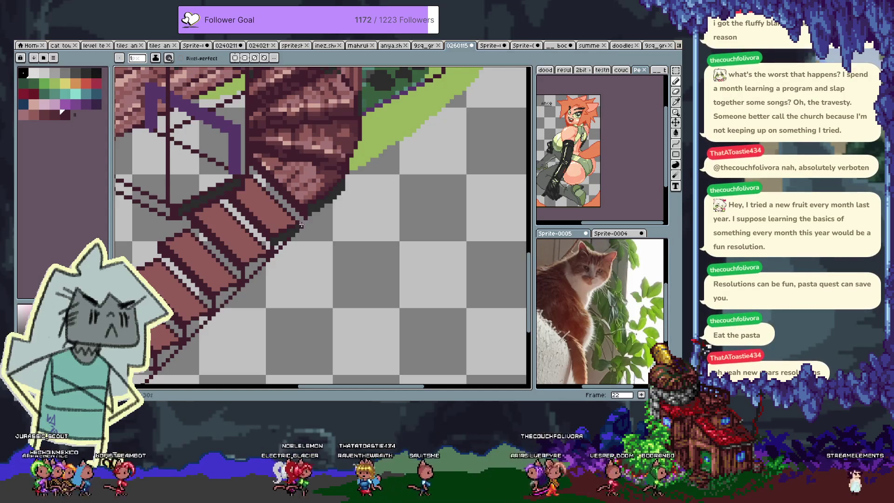
mouse_move(305, 230)
mouse_down()
mouse_move(283, 281)
mouse_move(313, 218)
mouse_up()
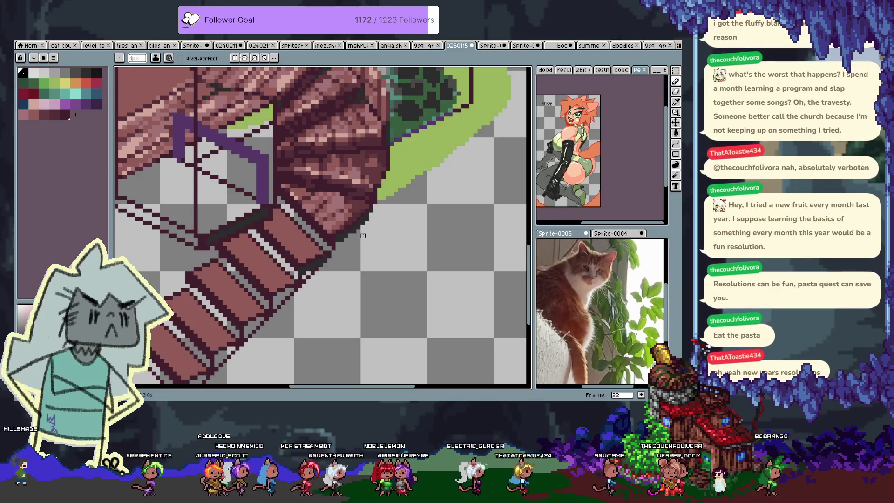
scroll(349, 236, down, 2)
scroll(307, 242, up, 2)
drag(303, 240, 319, 263)
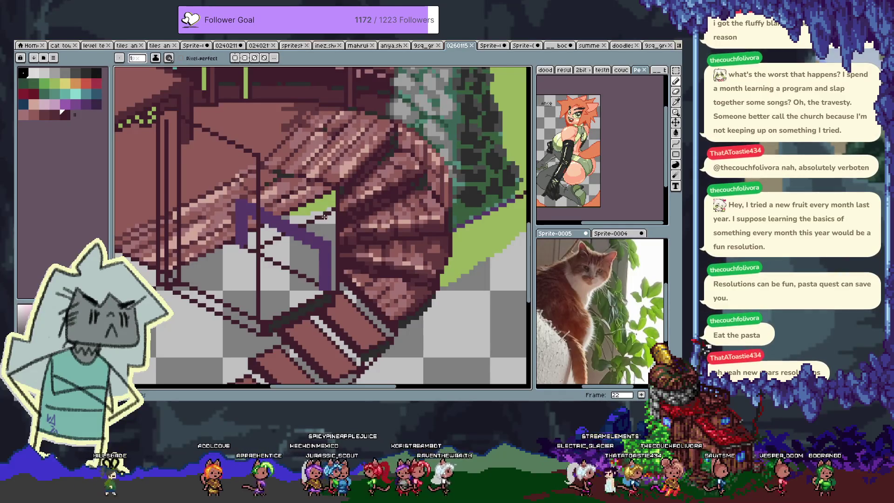
key(alt)
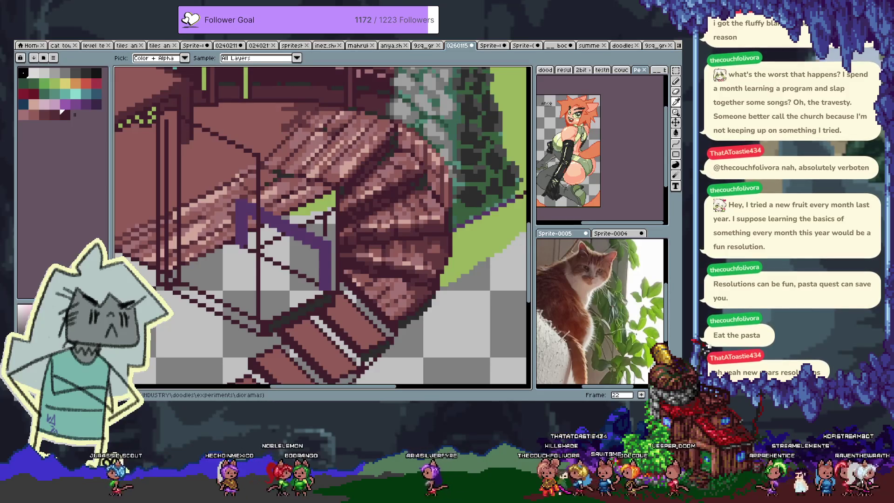
Step: Compare several palette shades along the row and settle on a swatch for drawing
key(b)
mouse_move(371, 251)
mouse_down()
mouse_move(335, 197)
mouse_move(338, 213)
mouse_up()
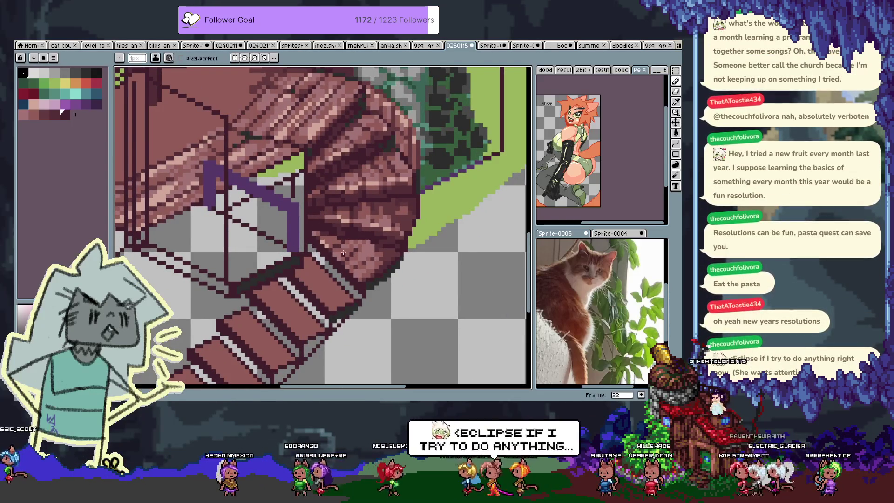
alt+click(361, 266)
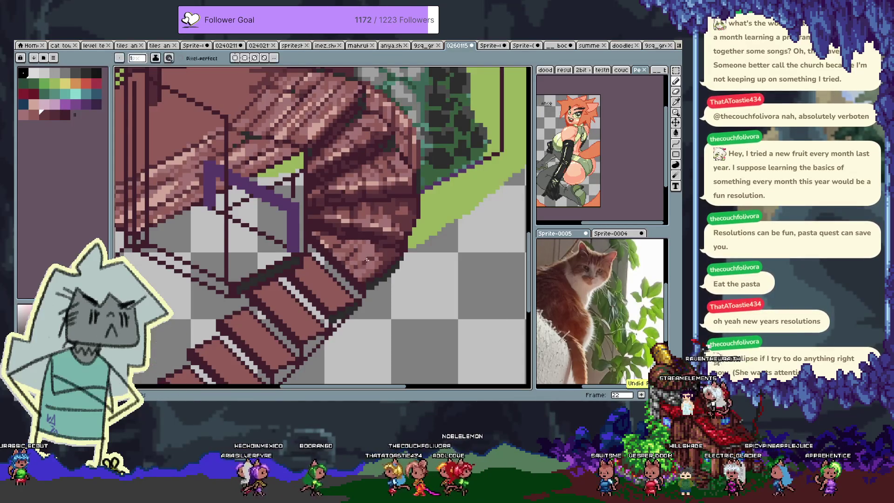
alt+click(358, 267)
alt+click(358, 267)
alt+click(354, 259)
alt+click(354, 252)
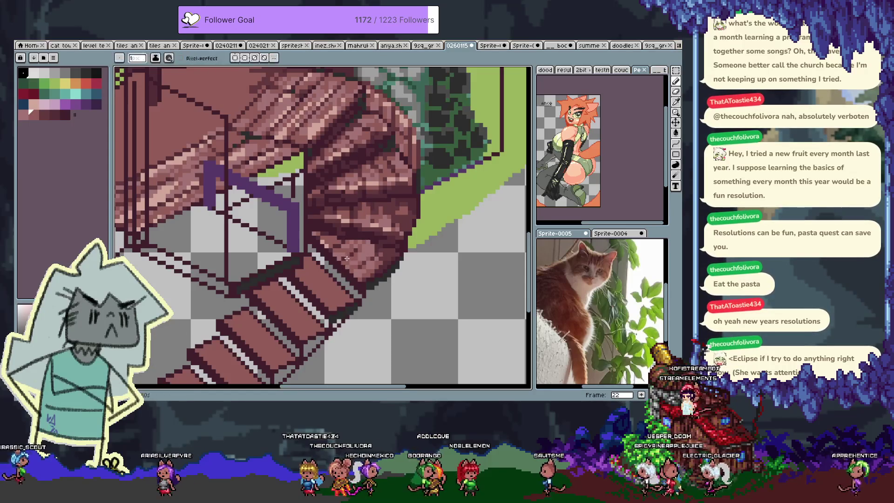
alt+click(340, 238)
alt+click(344, 242)
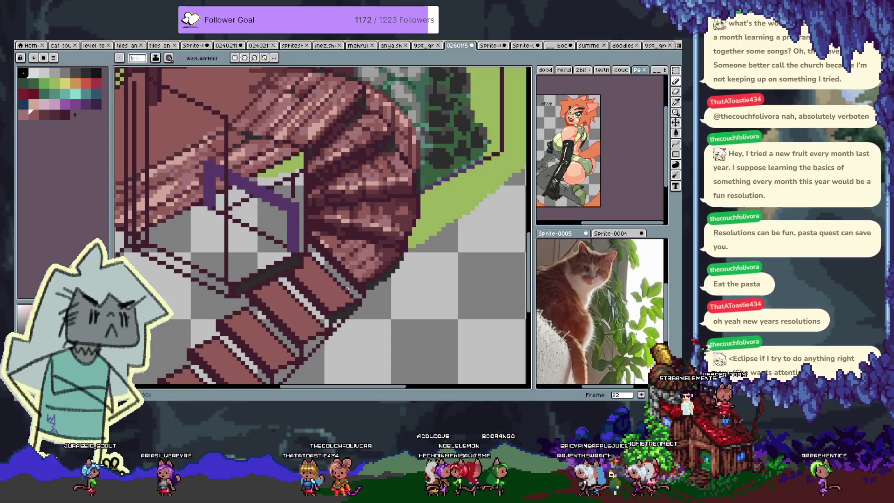
alt+click(361, 254)
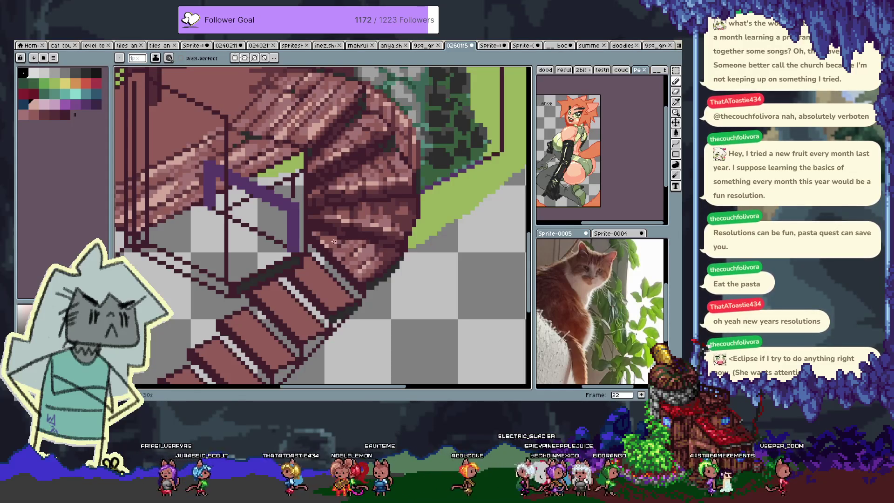
Step: Sample staircase wood colours from the artwork and save the sprite with Ctrl+S
key(i)
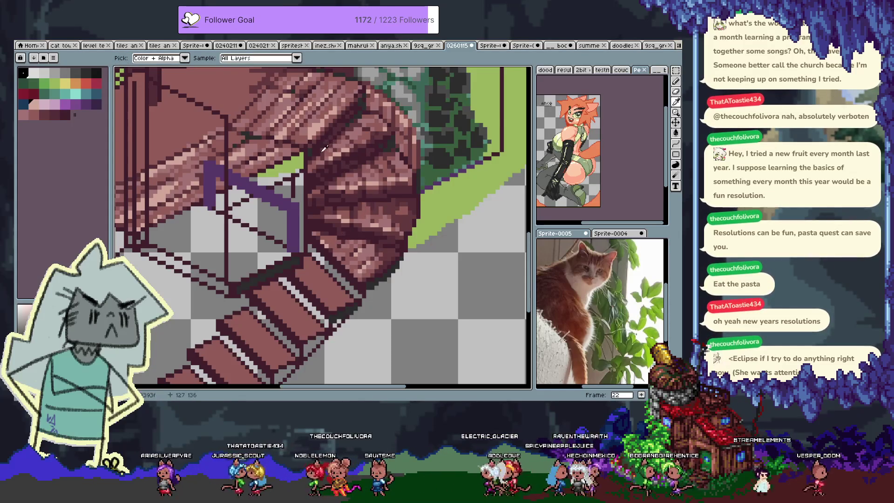
click(313, 159)
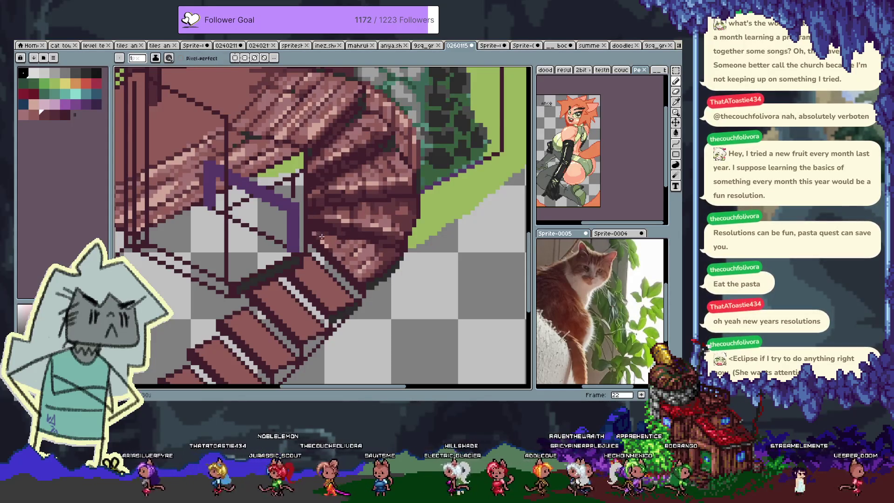
key(i)
click(342, 246)
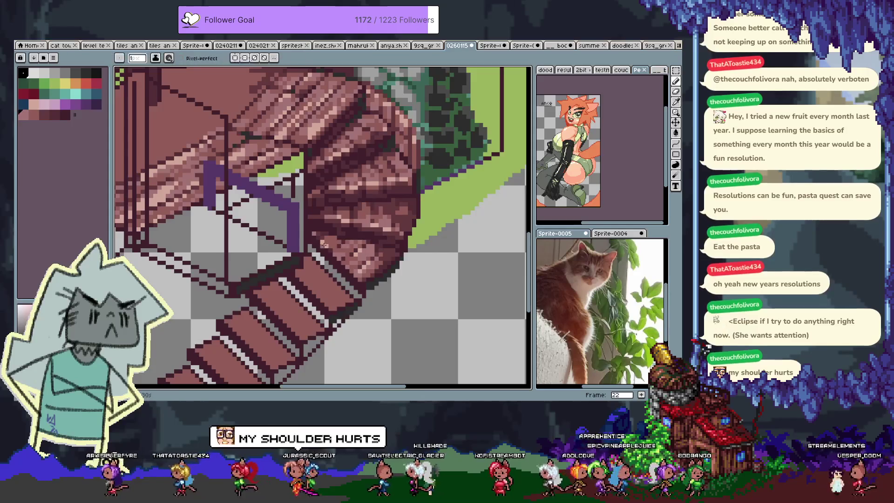
key(ctrl+s)
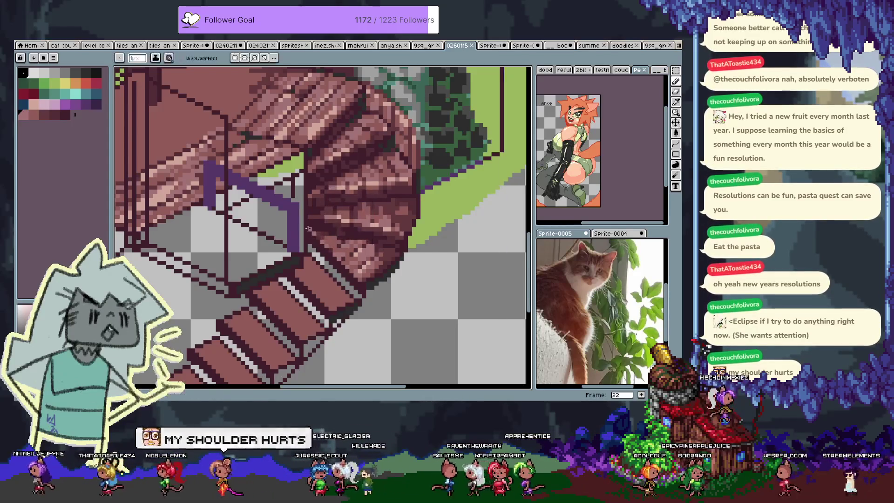
drag(314, 231, 376, 207)
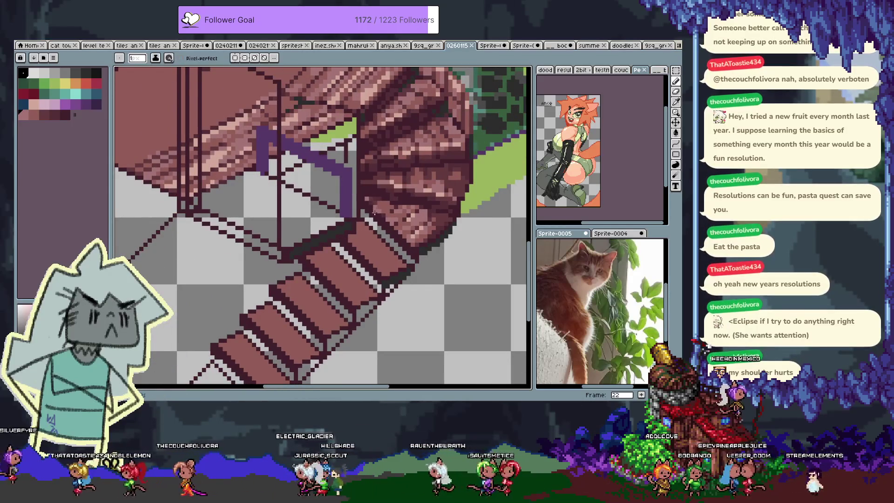
Step: Bring the gazebo arch and wooden ledge into view, ready to draw
mouse_move(349, 260)
mouse_down()
mouse_move(316, 229)
mouse_move(364, 255)
mouse_up()
scroll(311, 228, up, 2)
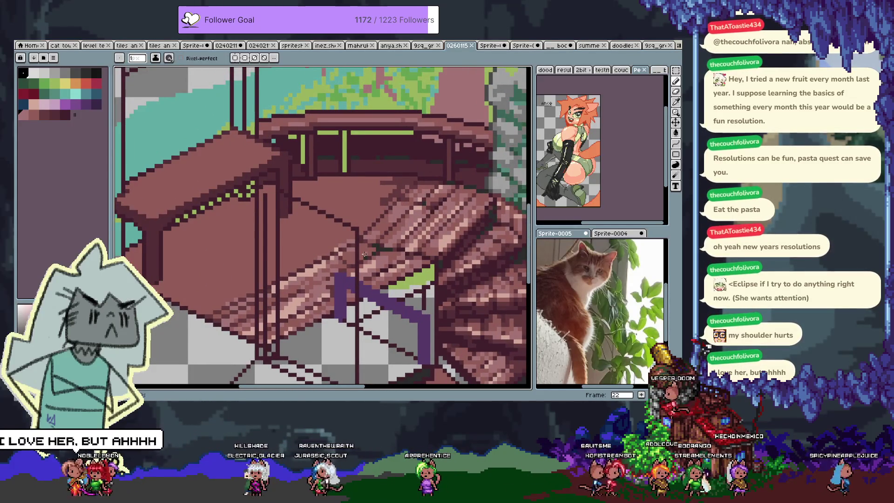
mouse_move(364, 254)
mouse_down()
mouse_move(354, 298)
mouse_move(306, 380)
mouse_up()
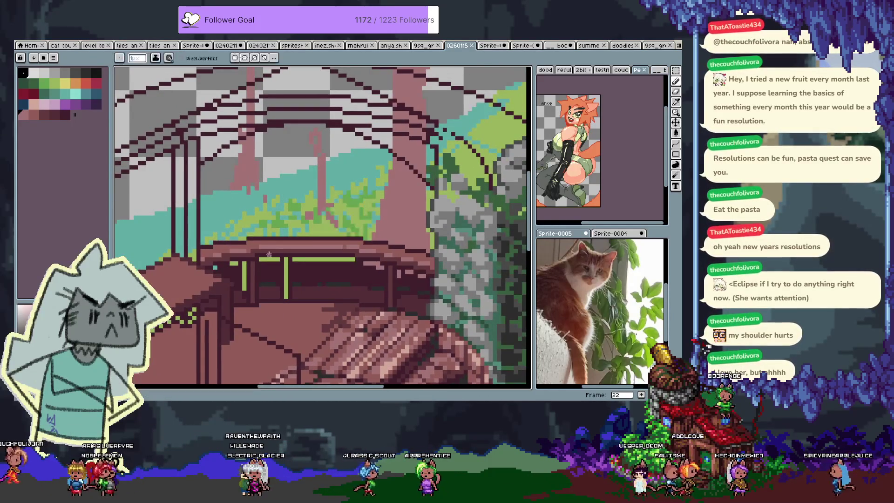
scroll(266, 251, down, 3)
scroll(252, 235, up, 3)
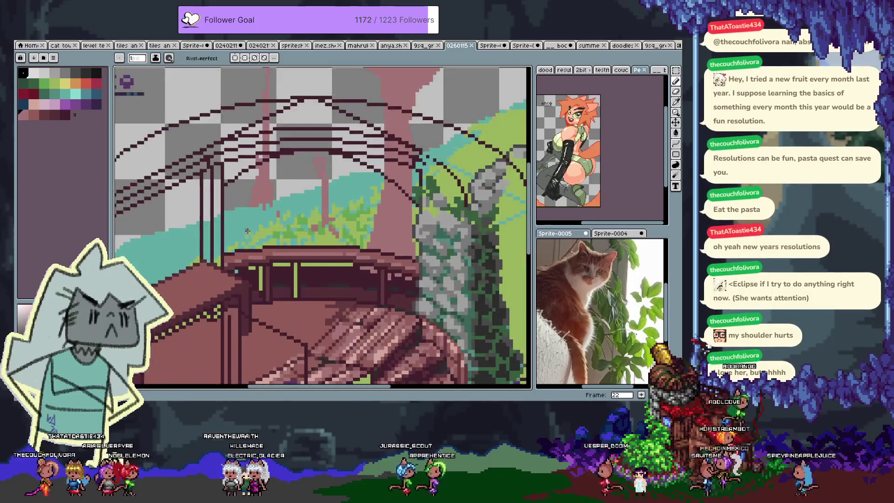
scroll(279, 236, up, 1)
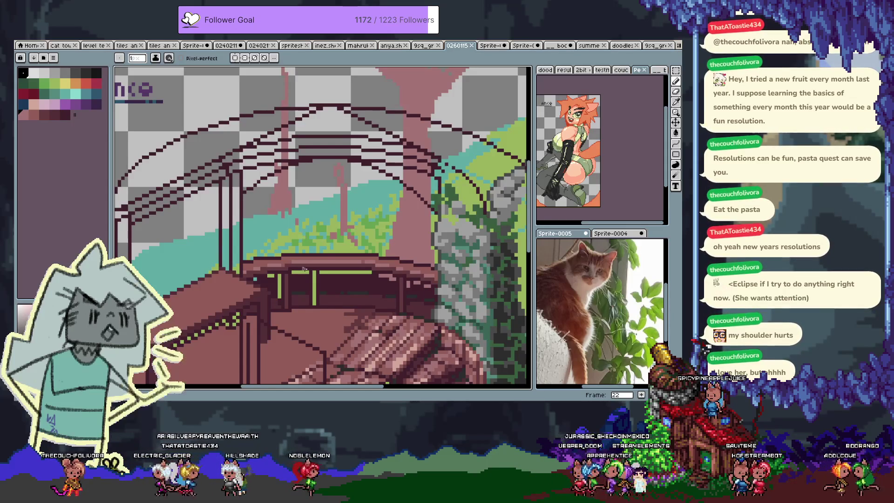
scroll(299, 269, up, 2)
scroll(279, 252, down, 2)
key(i)
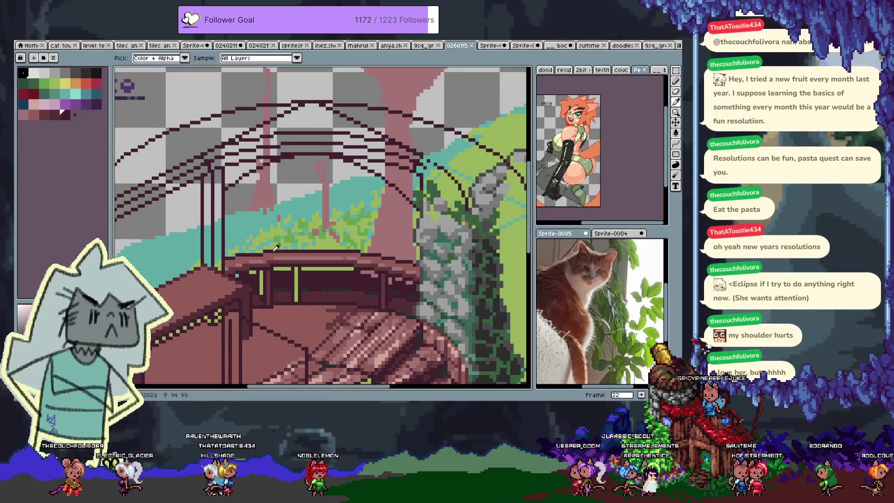
key(b)
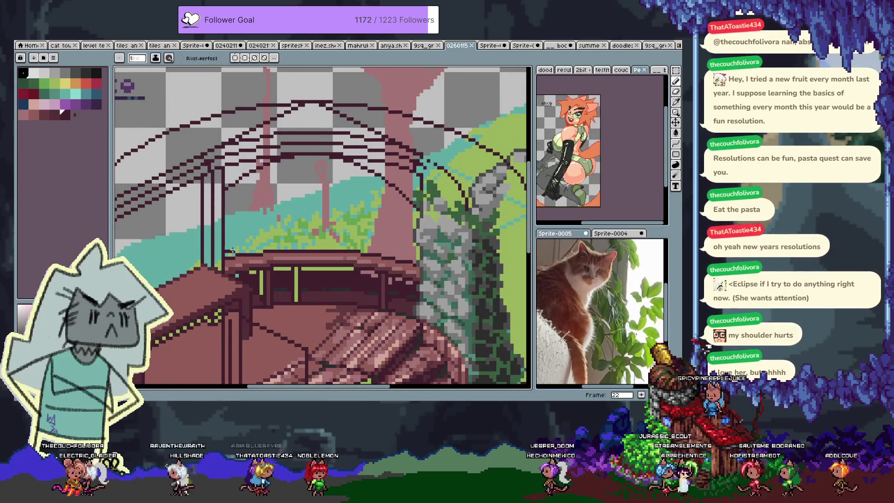
Step: Draw a dark line across the top of the ledge, undoing its uneven end
drag(235, 244, 257, 243)
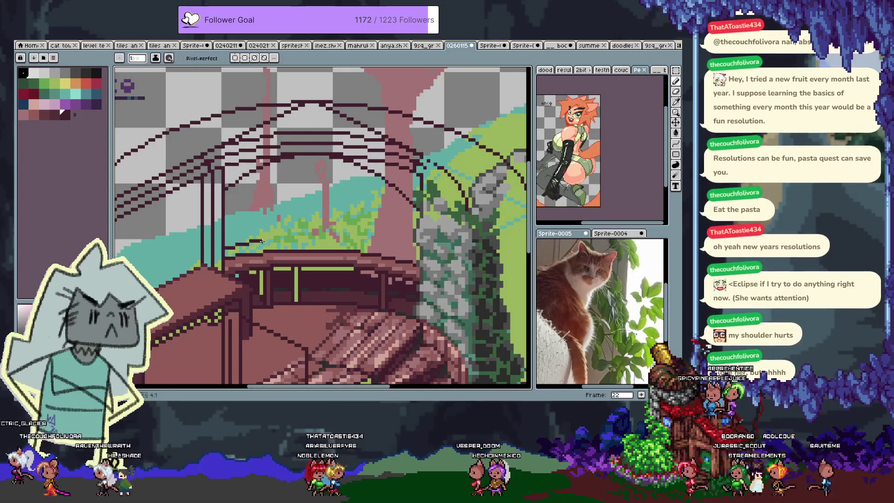
drag(262, 241, 373, 241)
key(ctrl+z)
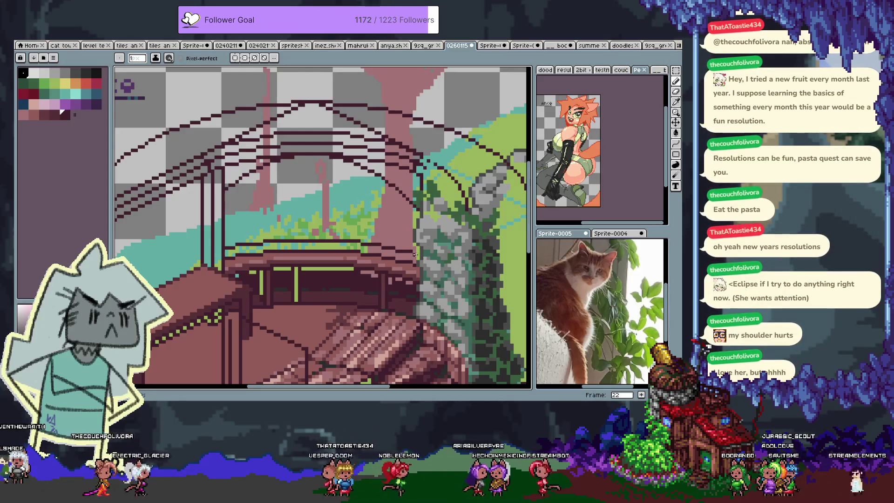
Step: Magic-wand select the flat ledge top and choose the teal colour
key(alt)
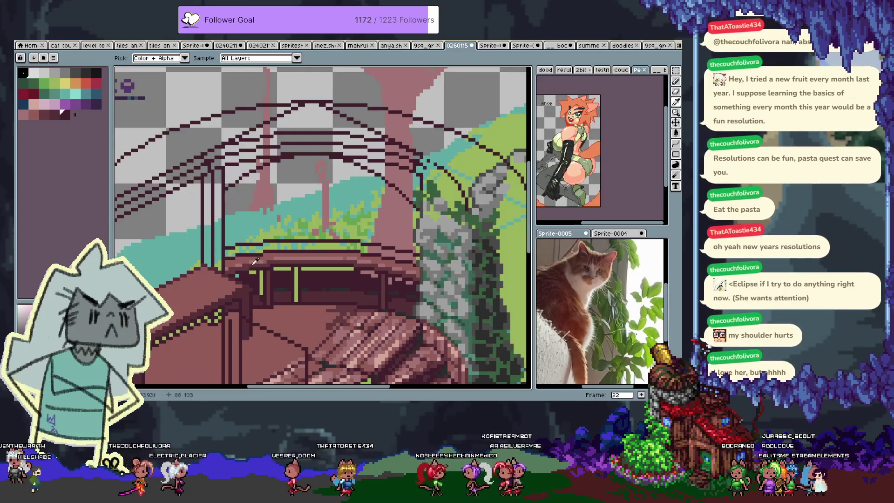
key(w)
click(247, 251)
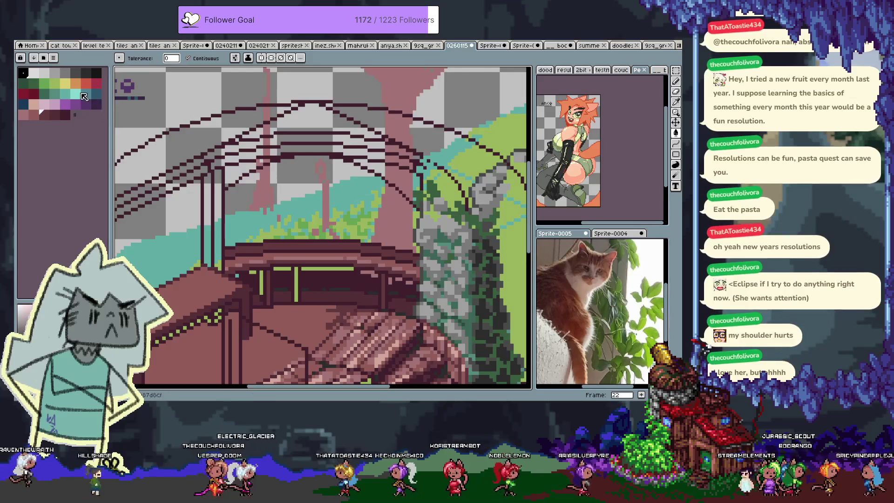
click(69, 96)
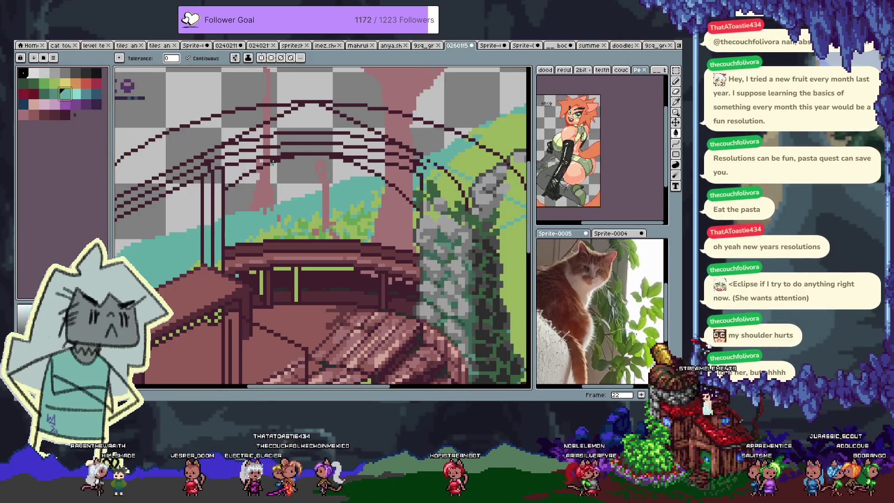
mouse_move(356, 245)
mouse_down()
mouse_move(494, 251)
mouse_move(494, 111)
mouse_up()
mouse_move(357, 290)
mouse_down()
mouse_move(312, 227)
mouse_move(293, 270)
mouse_up()
mouse_move(280, 210)
mouse_down()
mouse_move(271, 243)
mouse_move(294, 251)
mouse_move(236, 230)
mouse_up()
Step: Step through the frames around the table, undo the last stroke, and show the timeline at frame 22
key(alt)
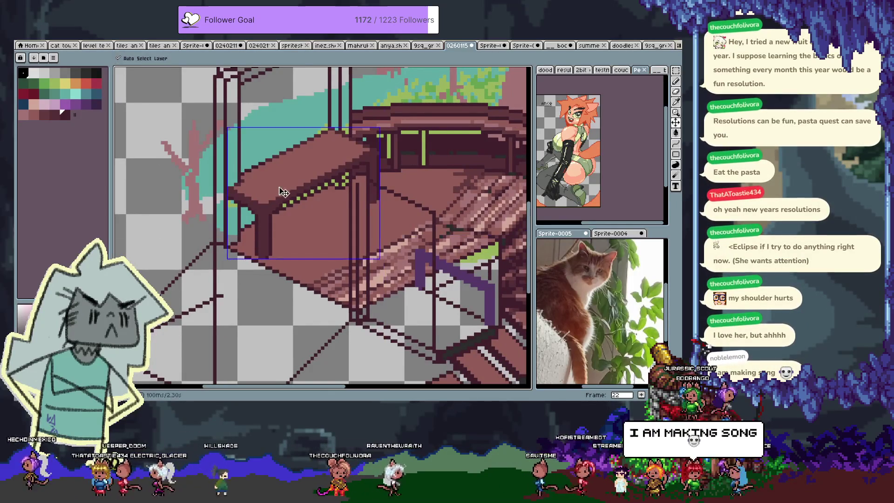
scroll(222, 271, up, 1)
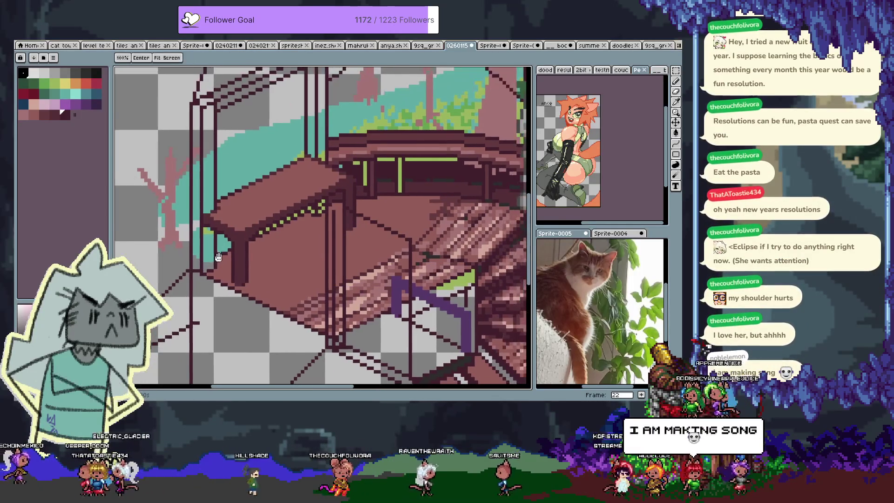
key(Right)
key(Left)
key(b)
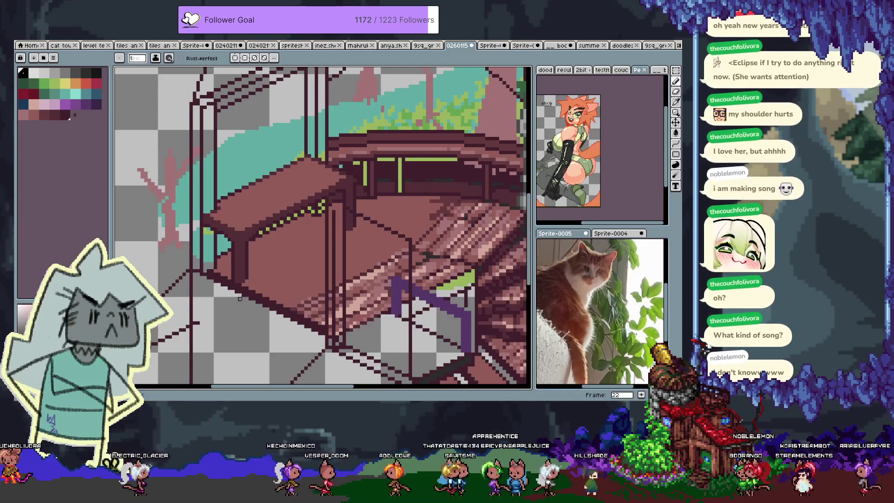
scroll(326, 228, down, 1)
scroll(287, 240, up, 1)
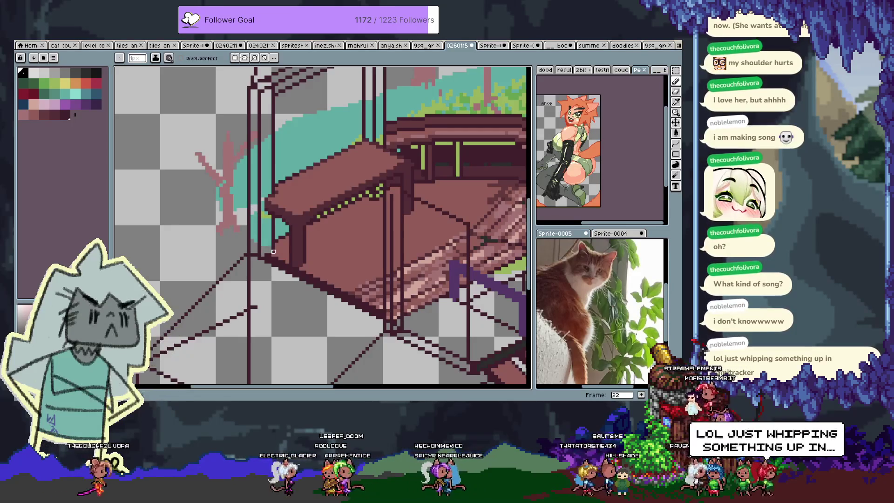
scroll(339, 279, down, 2)
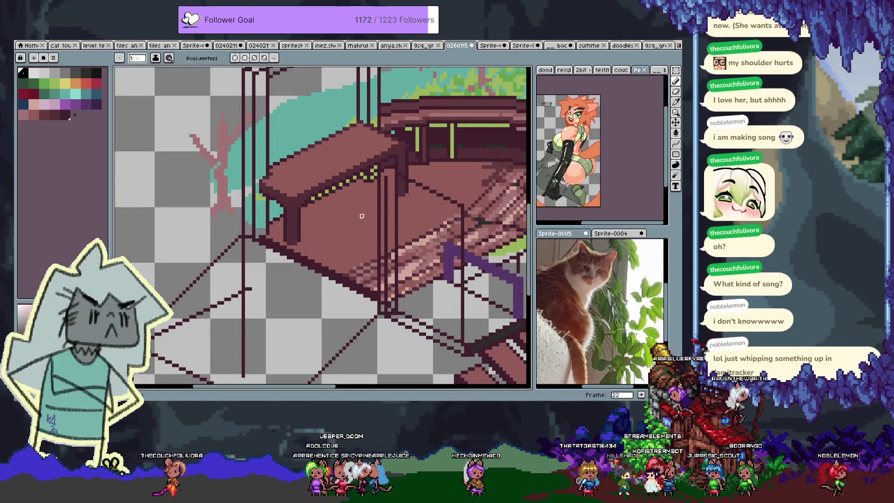
key(ctrl+z)
scroll(335, 256, up, 3)
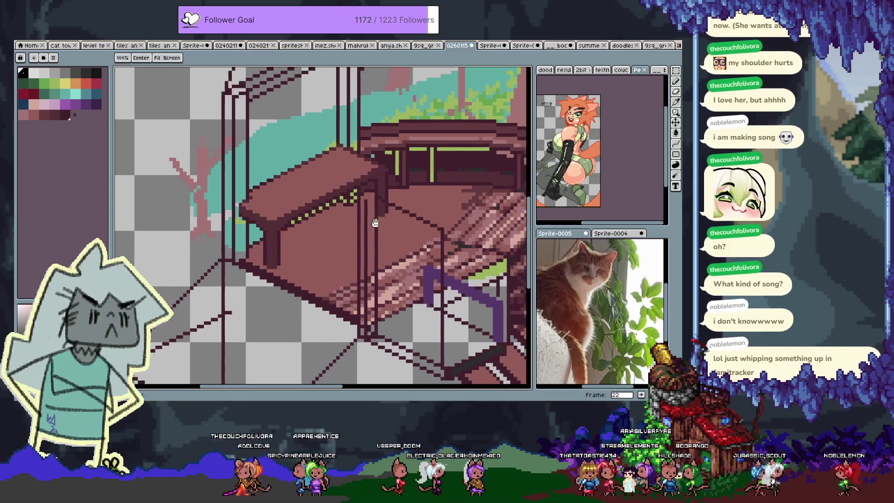
scroll(253, 281, up, 3)
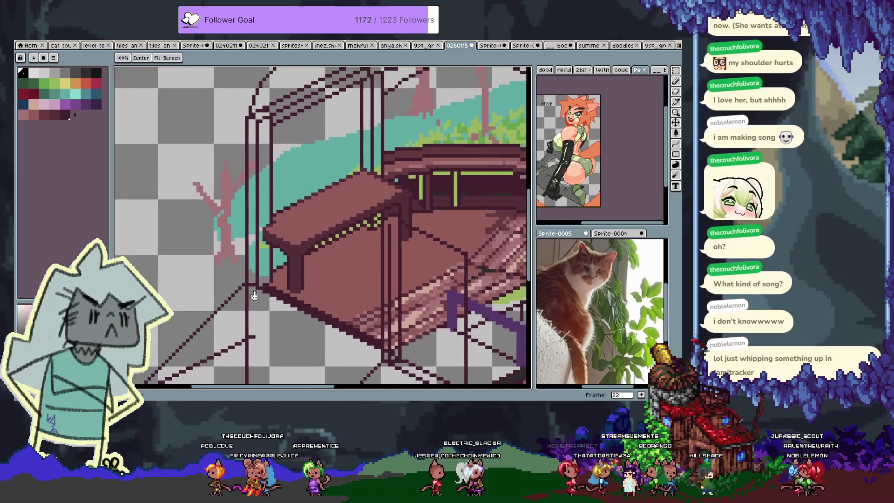
key(Tab)
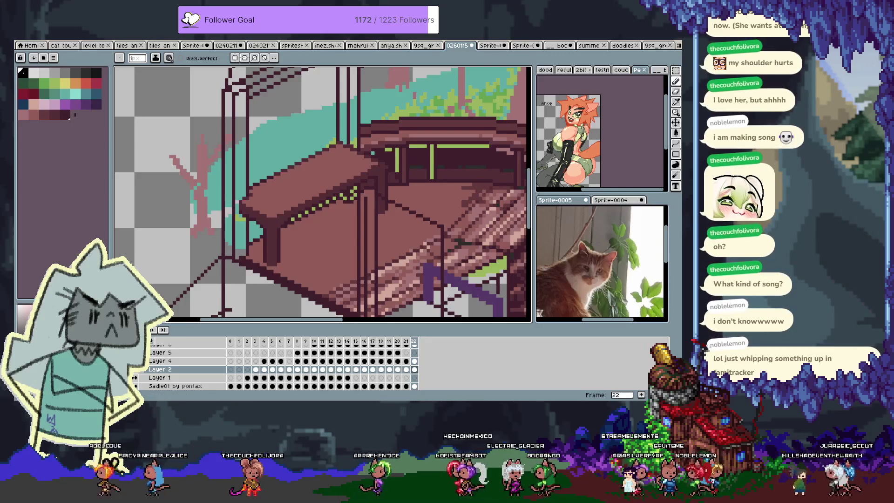
Step: Undo the last change, shift the red-haired figure left and nudge the table up
key(ctrl+z)
key(ctrl+z)
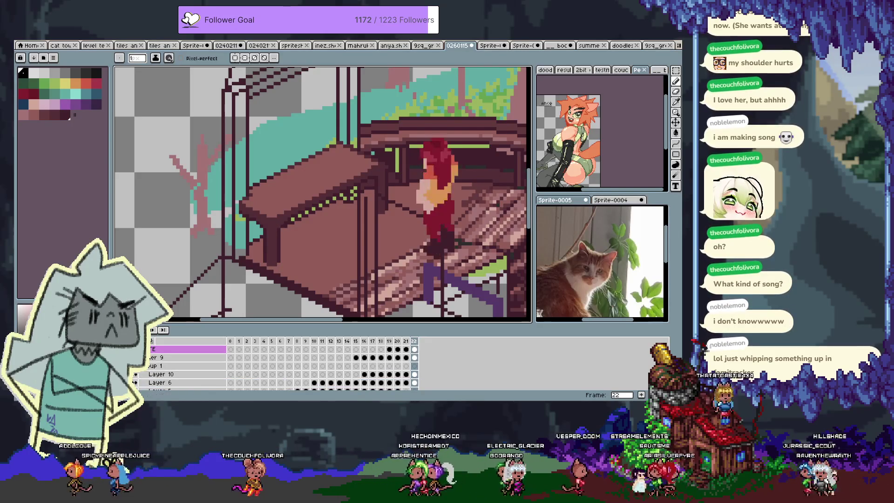
key(v)
mouse_move(445, 199)
mouse_down()
mouse_move(343, 201)
mouse_move(409, 182)
mouse_move(411, 166)
mouse_move(444, 202)
mouse_up()
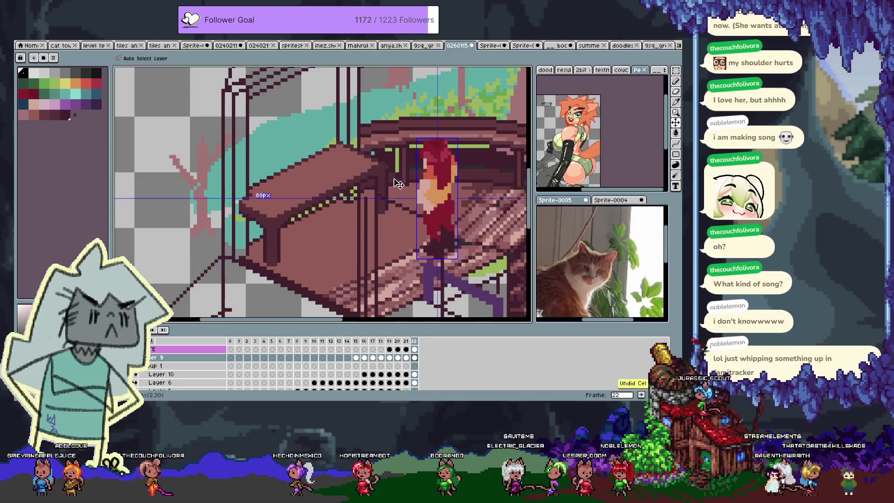
click(315, 209)
drag(315, 209, 316, 206)
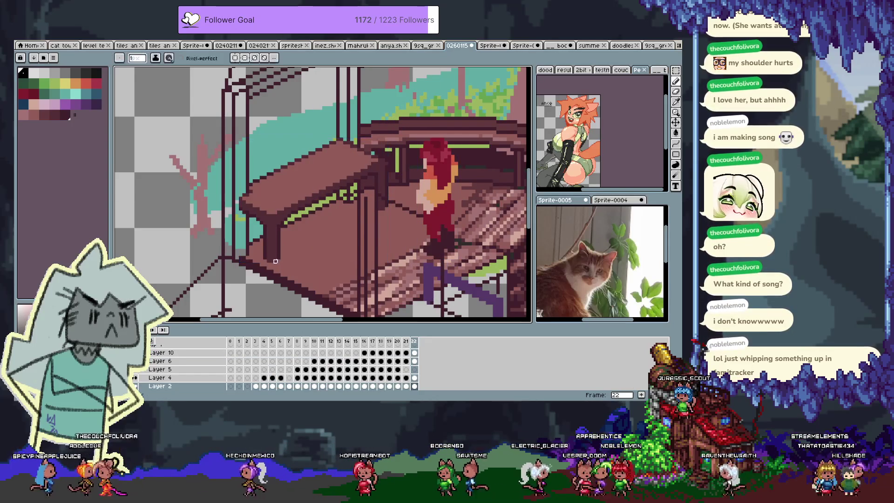
scroll(277, 245, up, 4)
drag(279, 247, 302, 209)
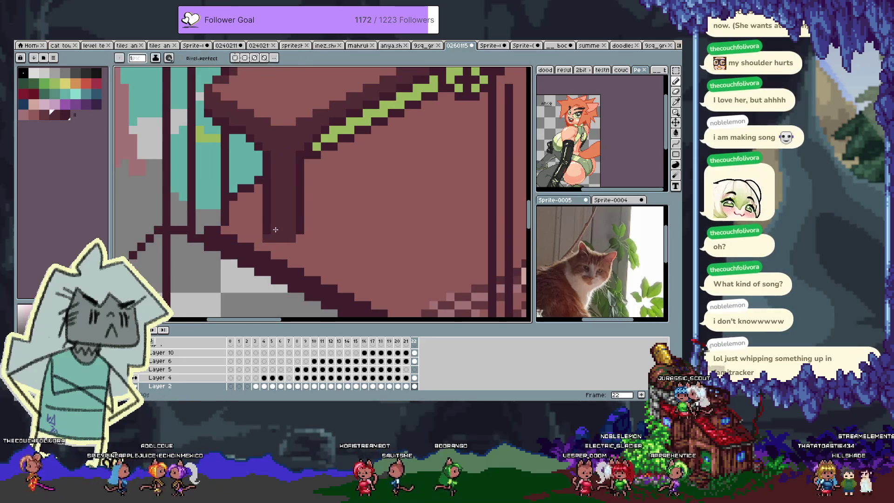
Step: Dot darker maroon pixels along the bench edge near the post
key(ctrl+alt+c)
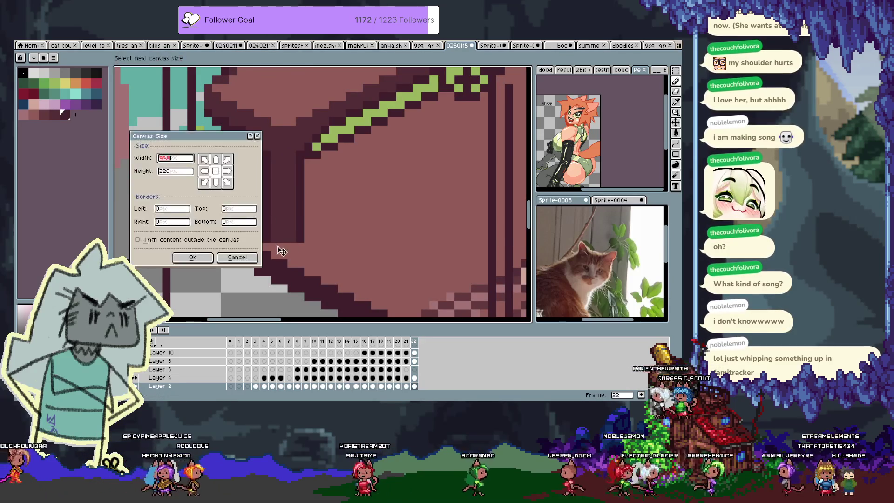
key(Escape)
key(z)
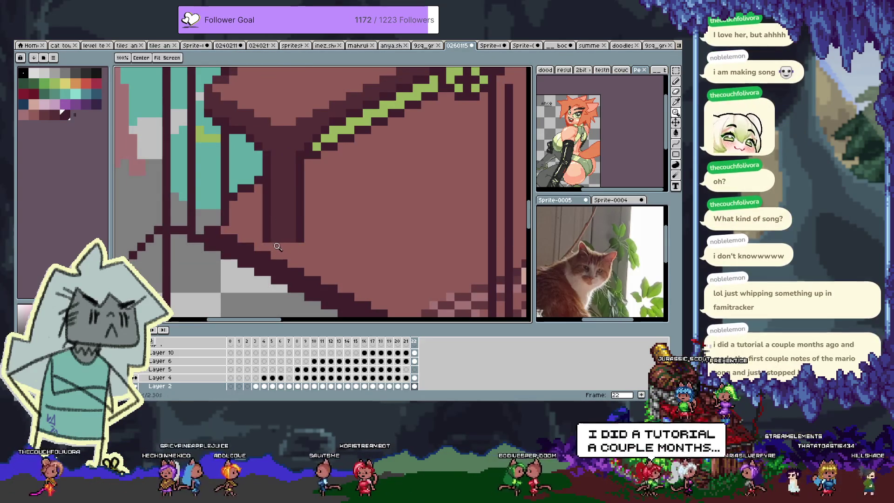
key(b)
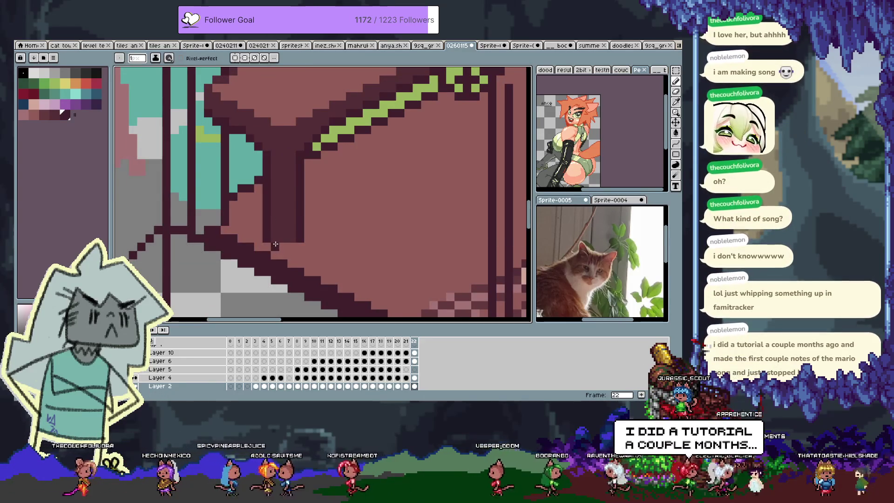
alt+click(280, 232)
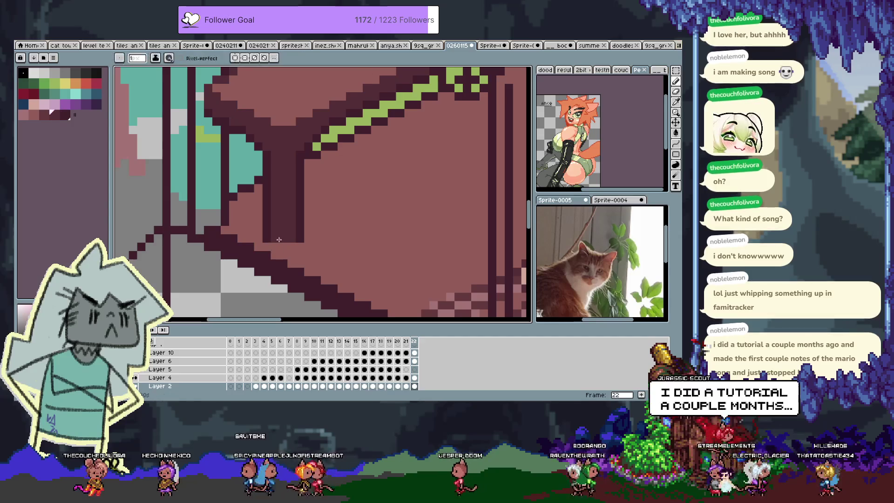
drag(417, 154, 304, 245)
click(326, 228)
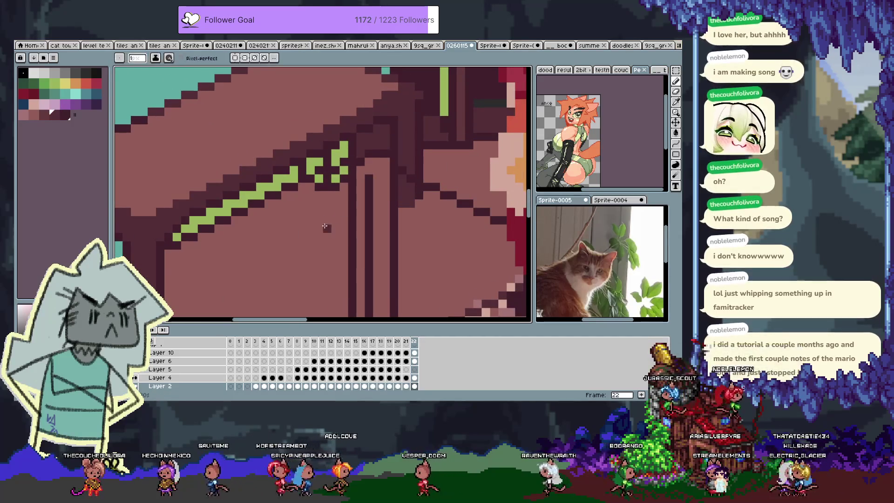
click(316, 244)
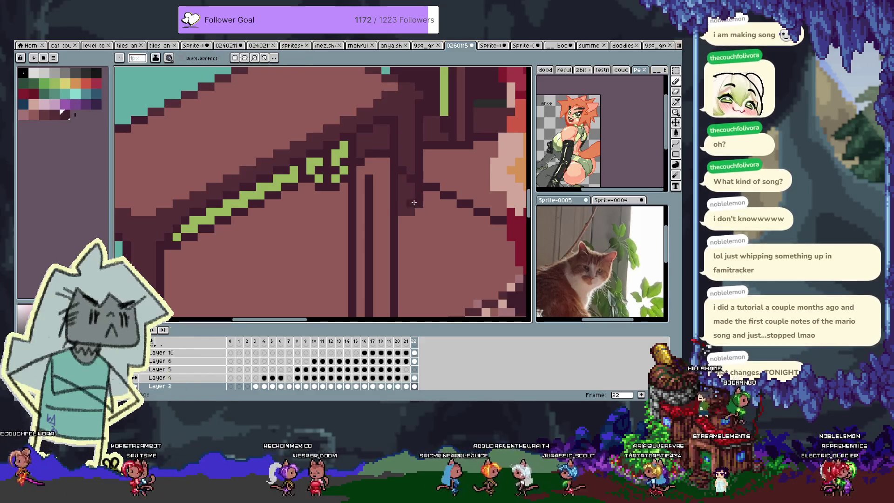
key(space)
scroll(284, 204, down, 5)
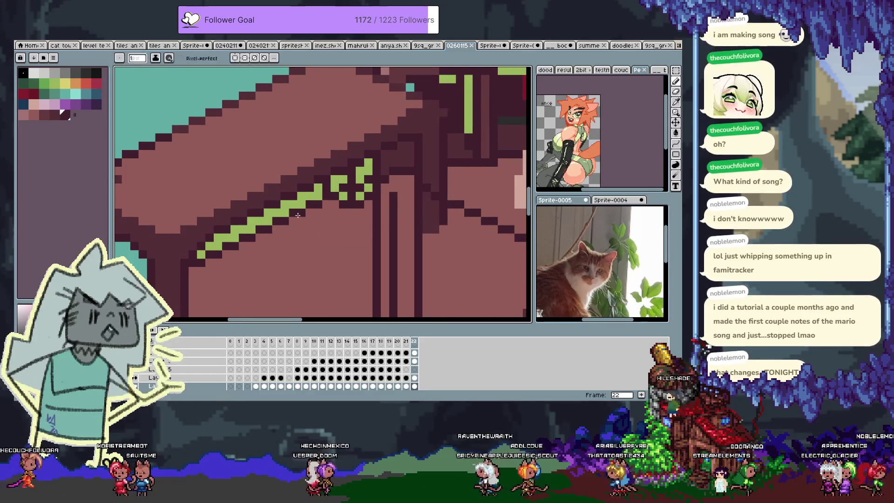
Step: Review the stairs, vine arch and bench, then add frame 23 after frame 22
scroll(319, 222, up, 1)
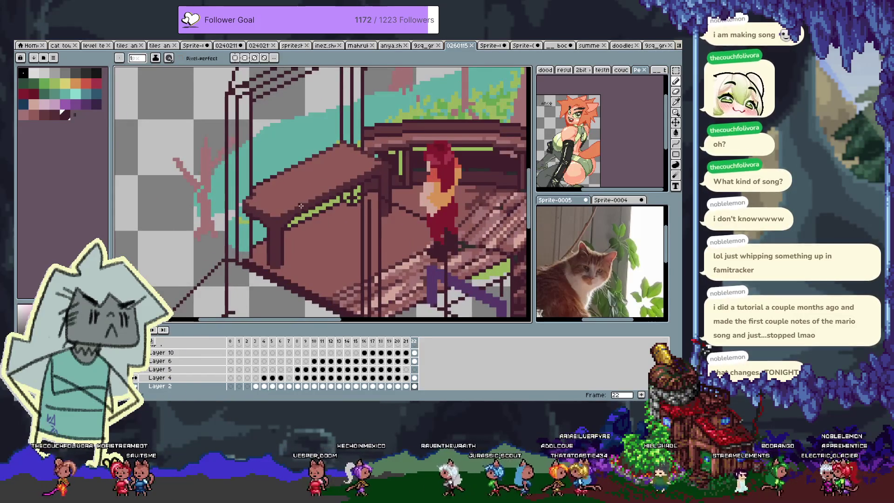
scroll(296, 203, up, 1)
drag(404, 205, 298, 269)
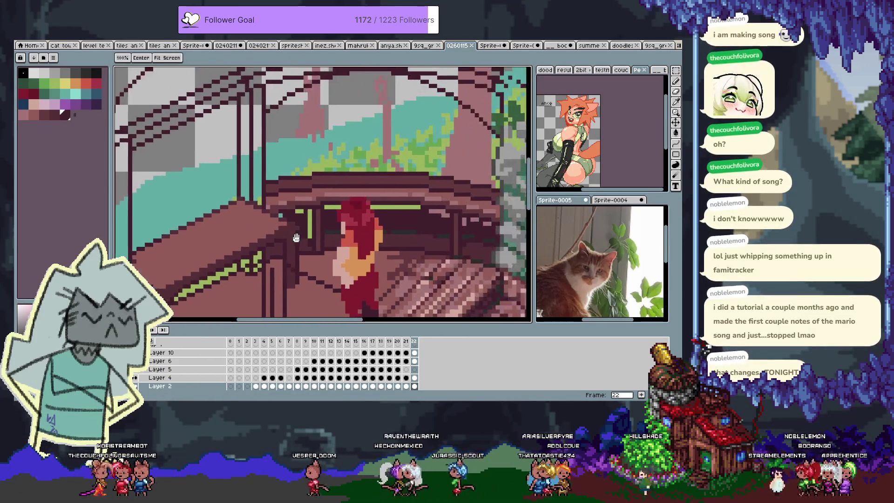
drag(412, 189, 329, 231)
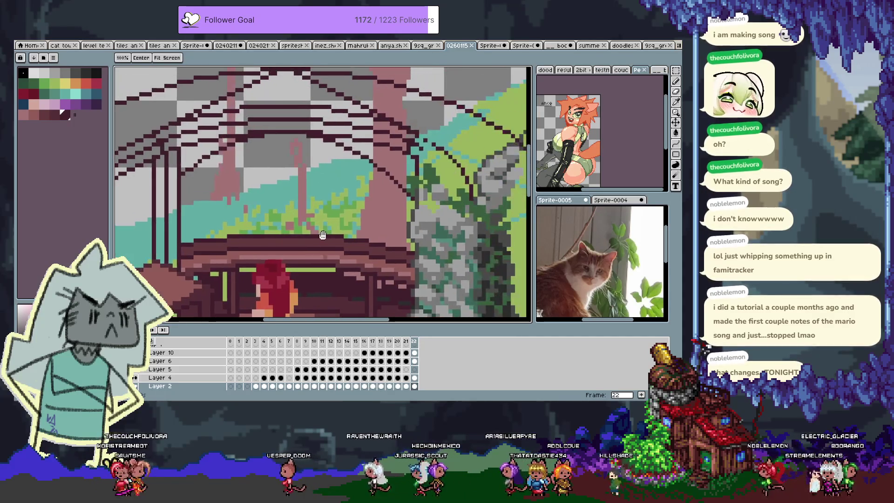
scroll(381, 219, down, 4)
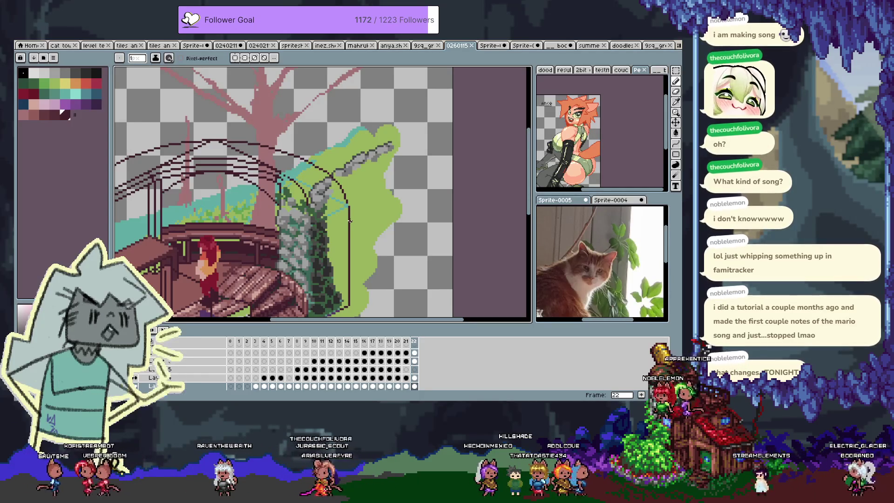
mouse_move(279, 289)
mouse_down()
mouse_move(297, 344)
mouse_move(380, 287)
mouse_move(401, 231)
mouse_up()
scroll(393, 223, down, 3)
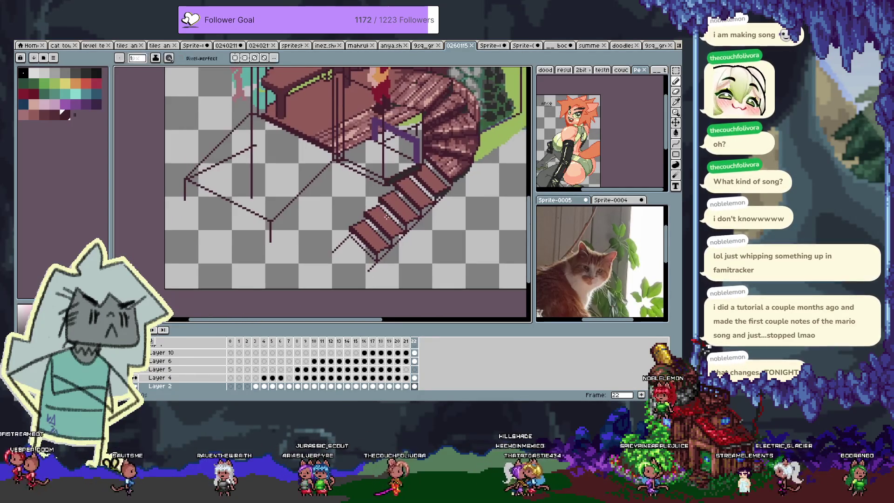
scroll(386, 216, down, 1)
scroll(335, 233, up, 2)
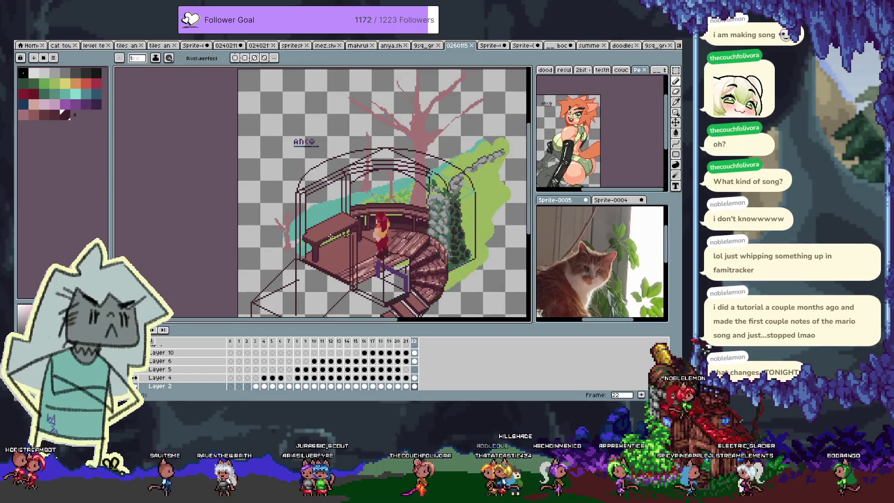
scroll(329, 236, up, 1)
mouse_move(329, 236)
mouse_down()
mouse_move(346, 187)
mouse_move(326, 222)
mouse_move(345, 210)
mouse_move(326, 217)
mouse_up()
key(alt+n)
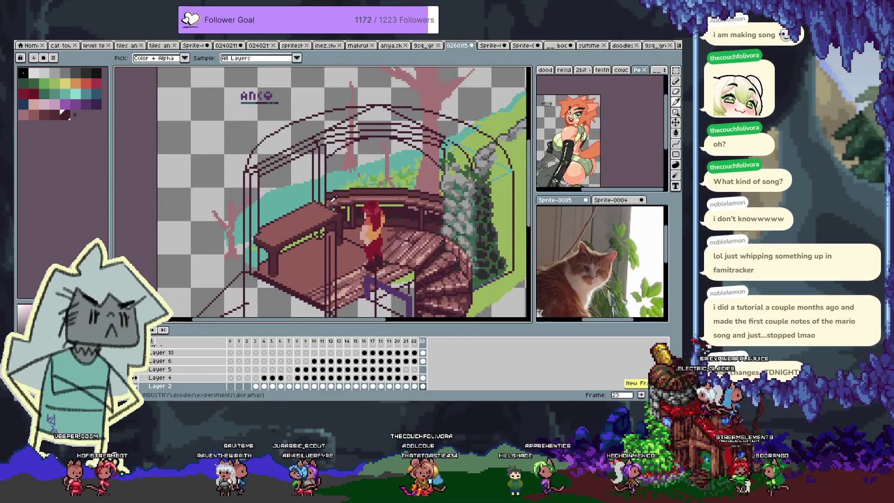
Step: On Layer 5, paint a dark red pot shape beneath the gazebo roof
key(Up)
key(Up)
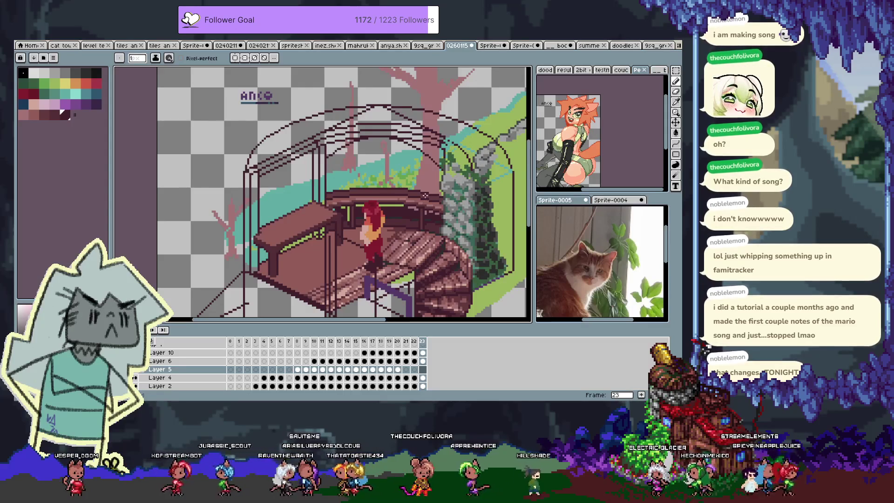
scroll(319, 121, up, 2)
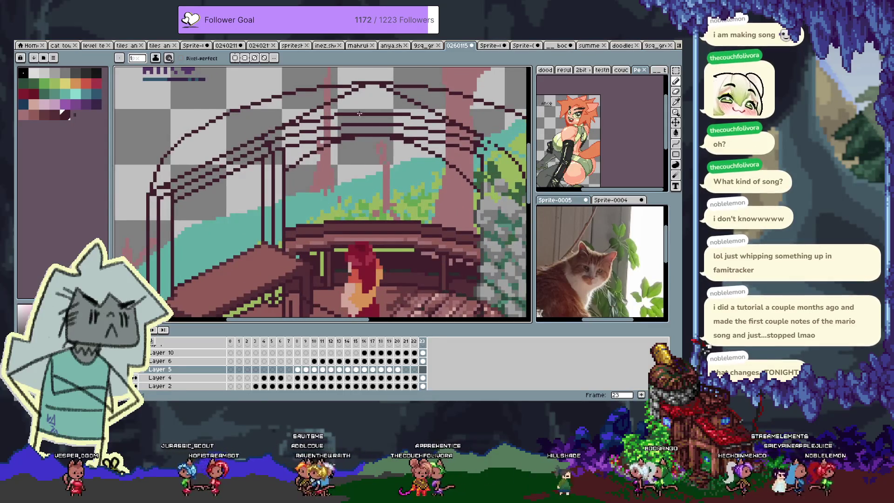
click(27, 96)
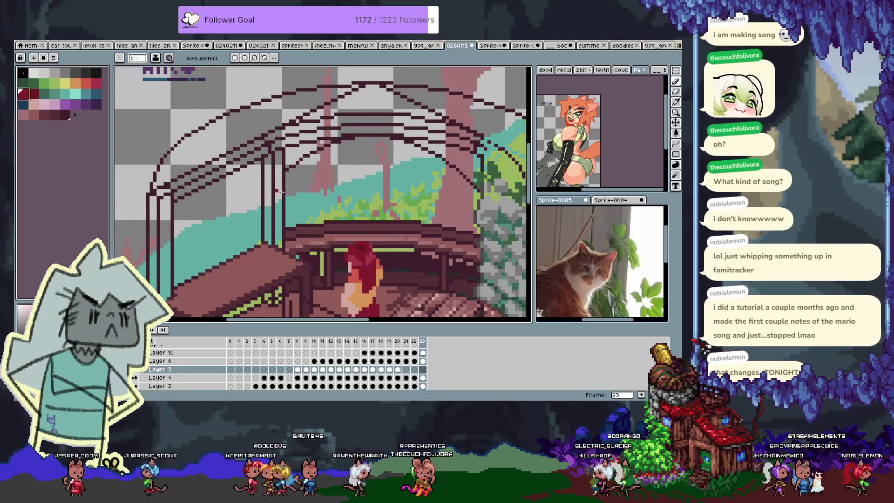
drag(342, 204, 332, 201)
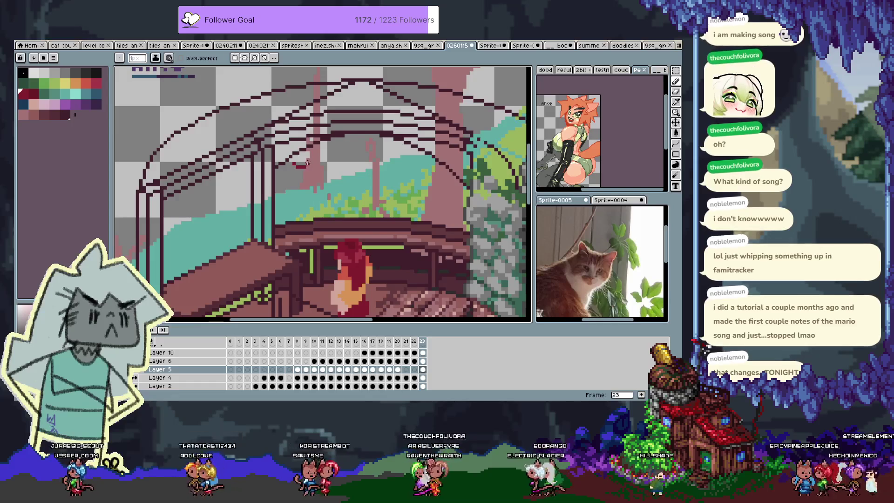
drag(294, 166, 305, 170)
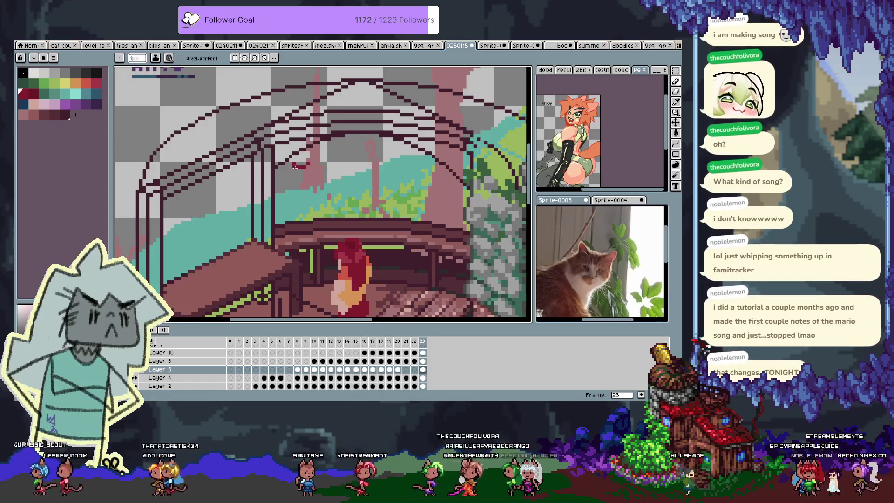
Step: Shade the pot with dark maroon, black and darker red pixels
click(34, 94)
click(303, 169)
click(296, 173)
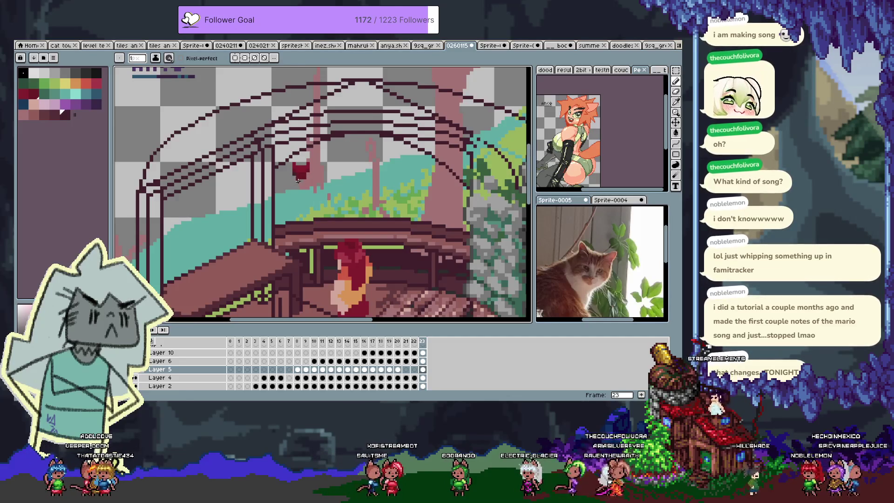
alt+click(296, 183)
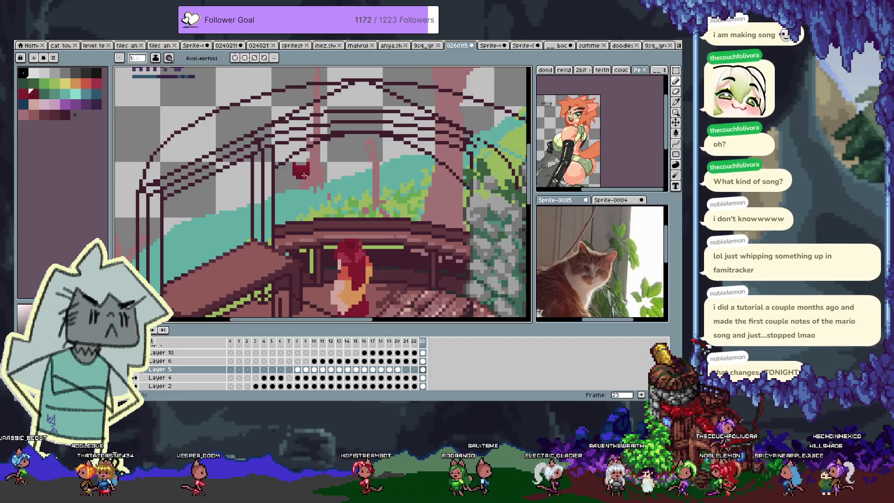
alt+click(296, 172)
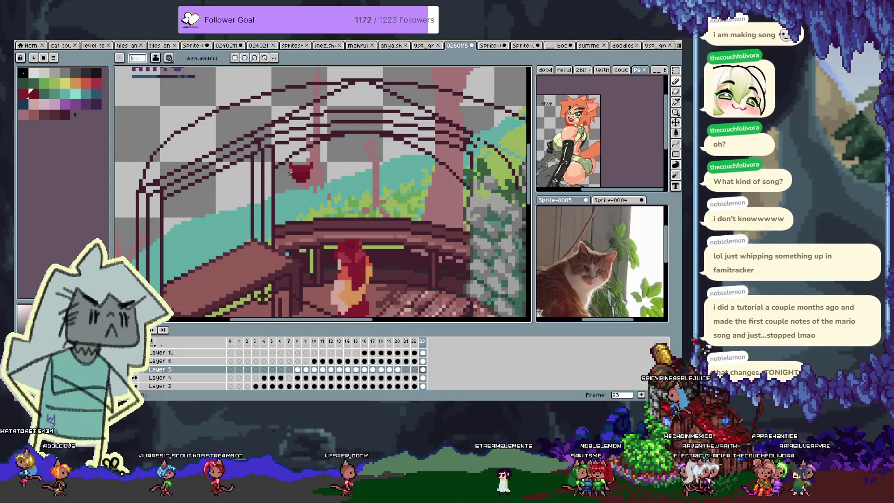
alt+click(309, 173)
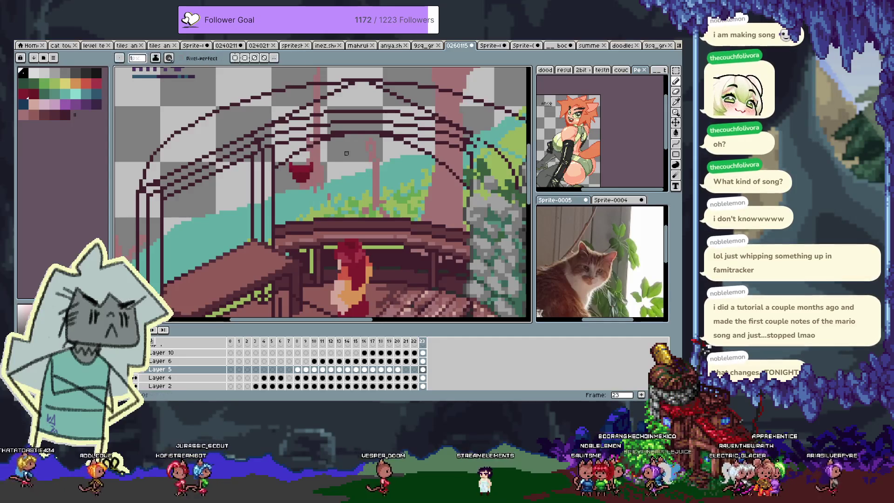
alt+click(294, 175)
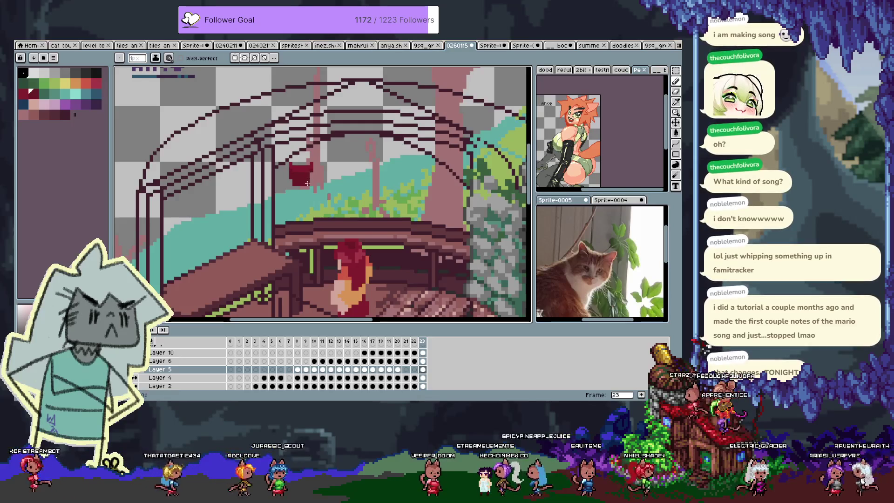
Step: Refine the pot's shading with reds eyedropped from the canvas
key(alt)
alt+click(292, 168)
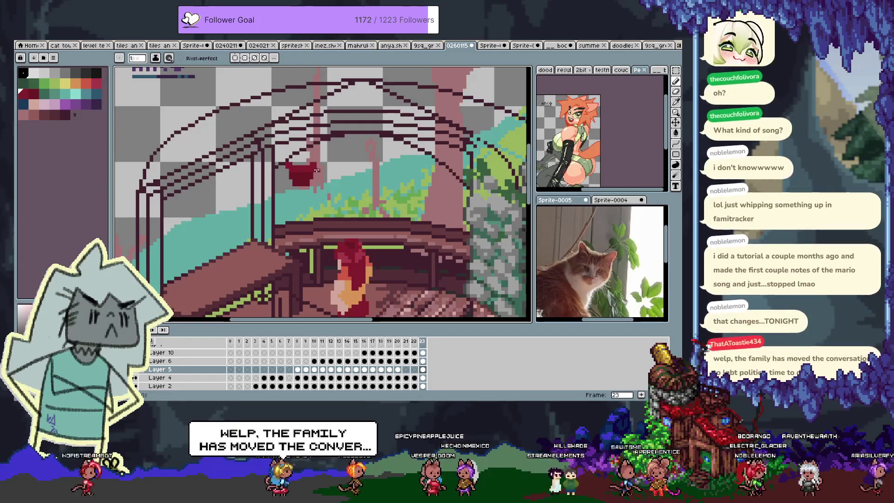
drag(317, 170, 298, 173)
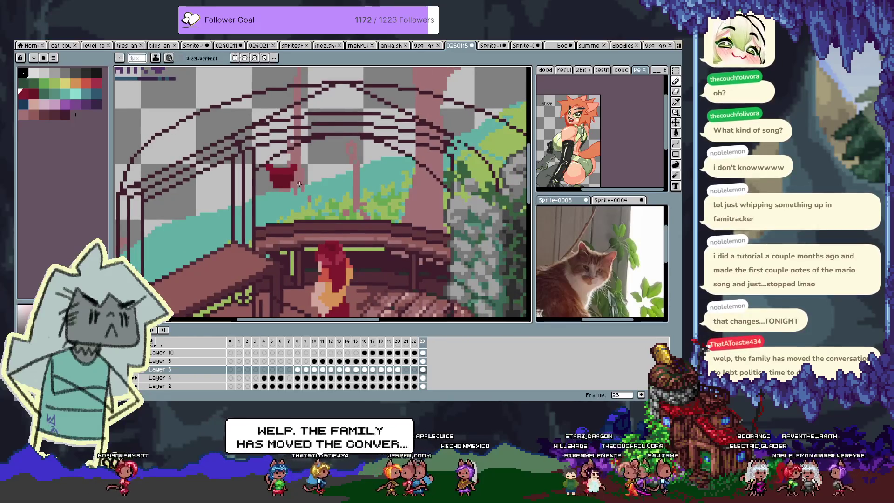
scroll(289, 157, up, 1)
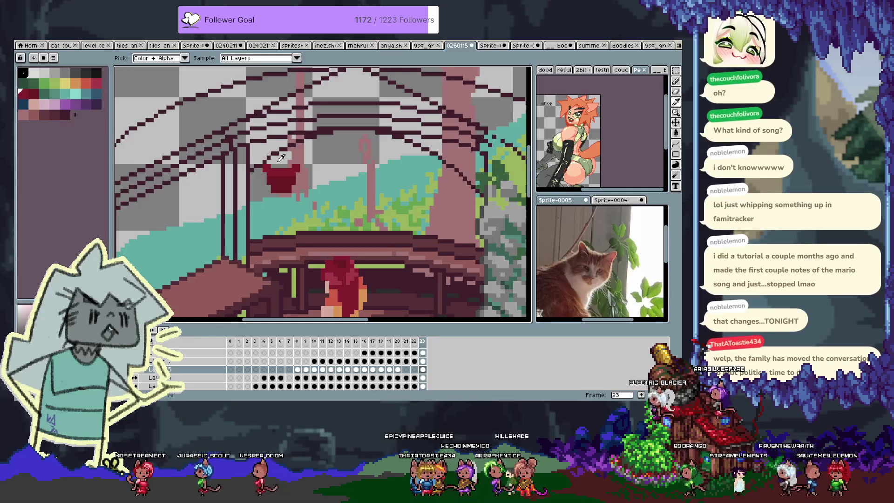
alt+click(282, 190)
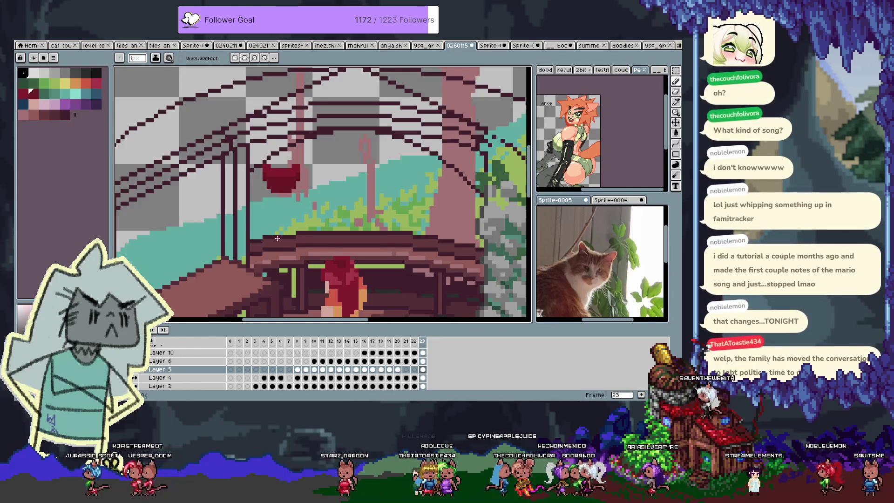
drag(285, 194, 274, 219)
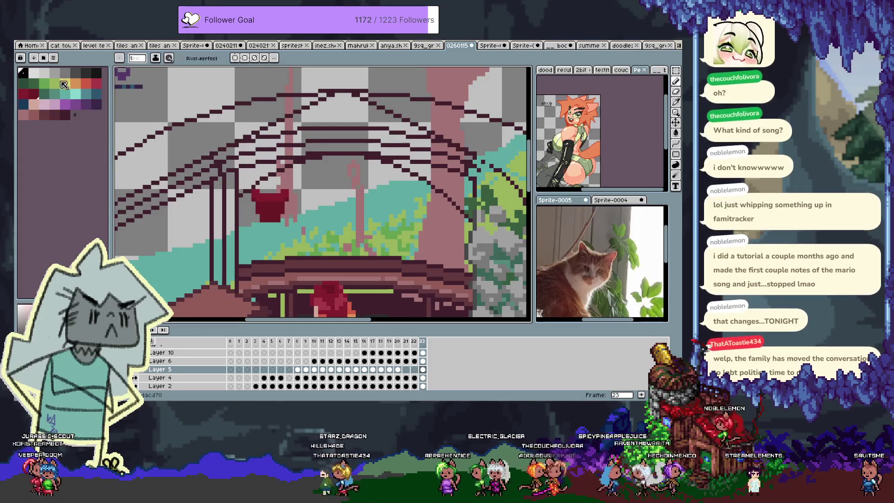
click(34, 83)
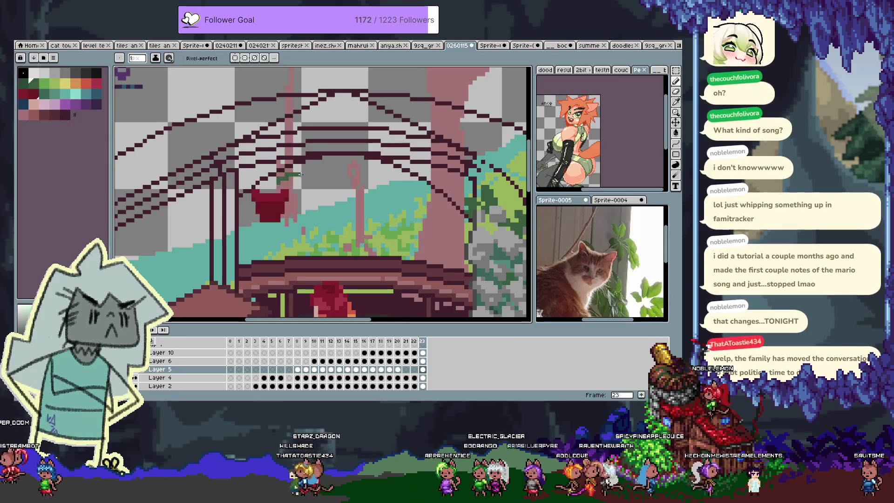
Step: Paint green leaves around the hanging pot and nudge the pot slightly down-right
drag(293, 198, 300, 213)
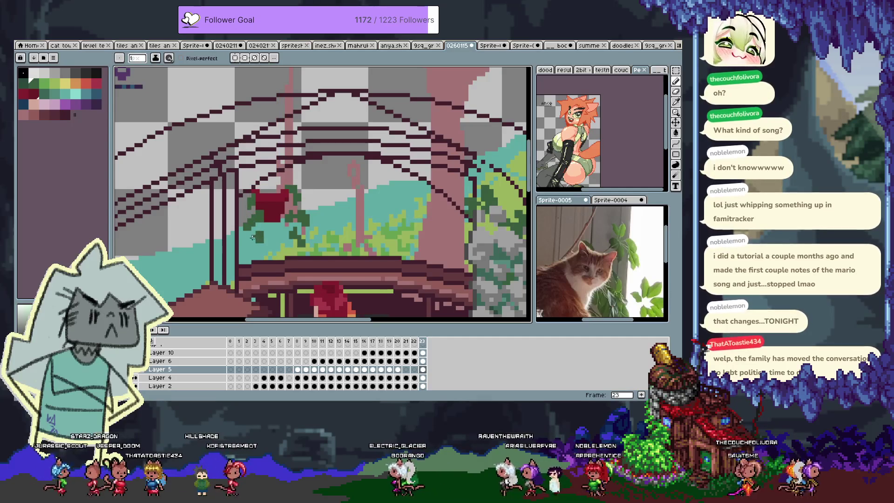
key(ctrl+z)
key(v)
key(ctrl+d)
key(b)
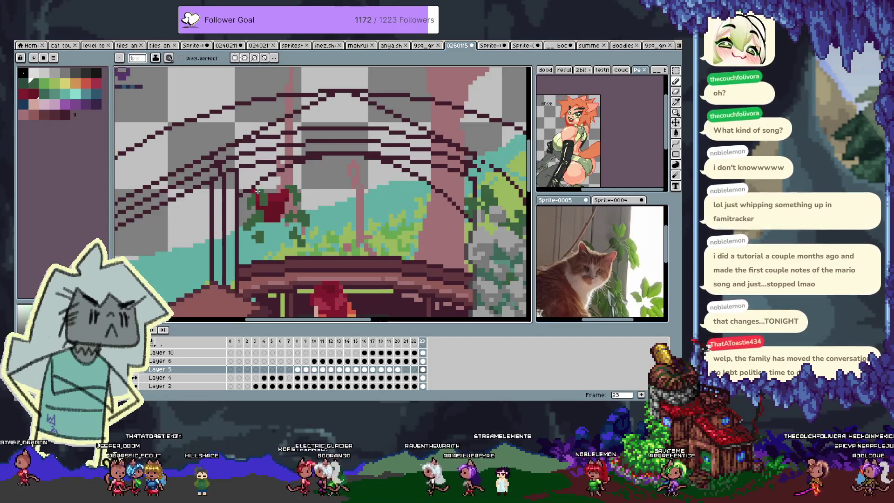
drag(275, 183, 279, 189)
Step: Draw thin yellow cords rising from the red pot toward the arch
click(68, 86)
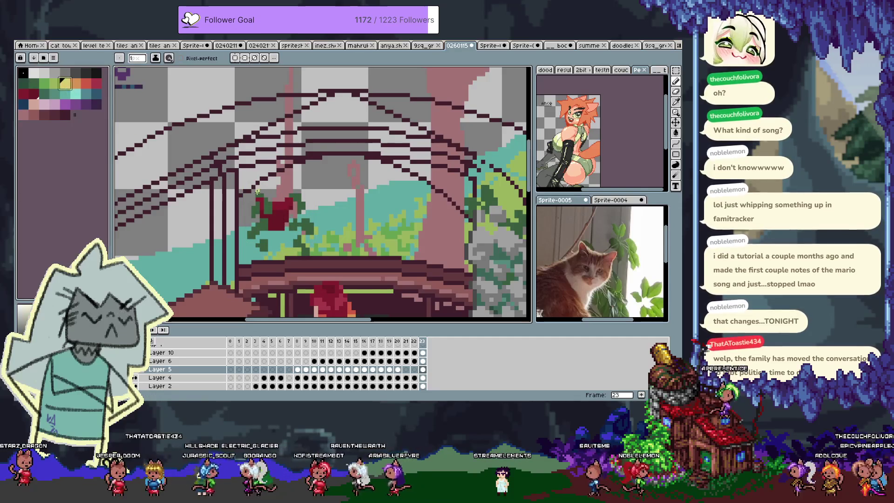
key(ctrl+z)
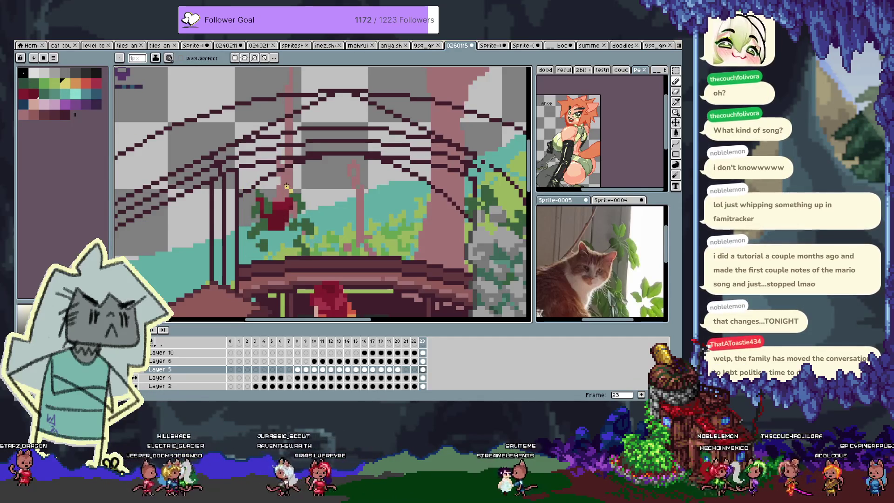
drag(289, 191, 283, 175)
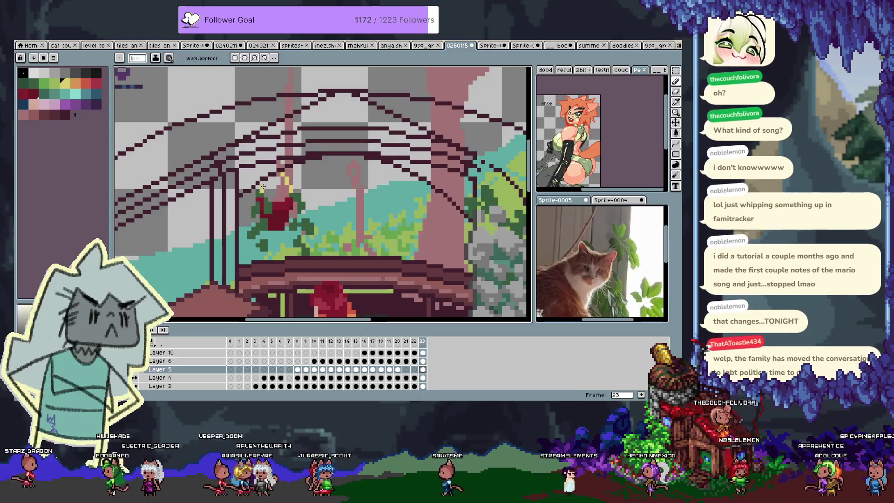
drag(263, 186, 271, 176)
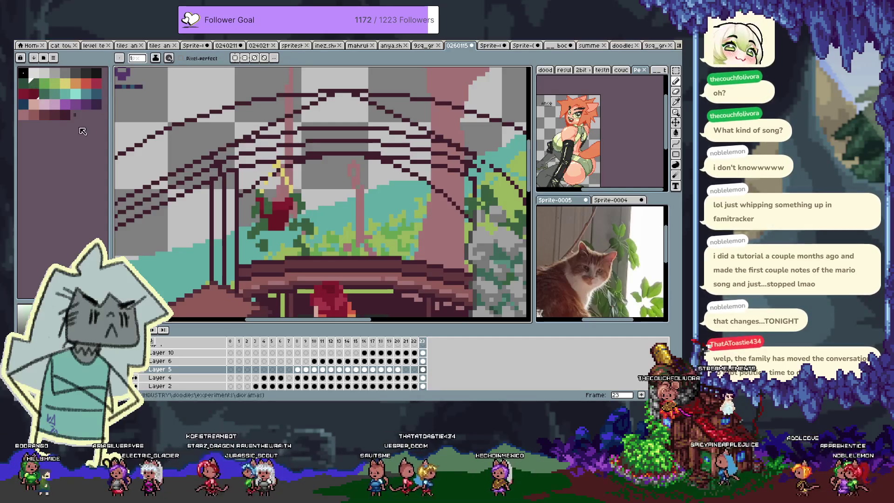
drag(246, 192, 219, 176)
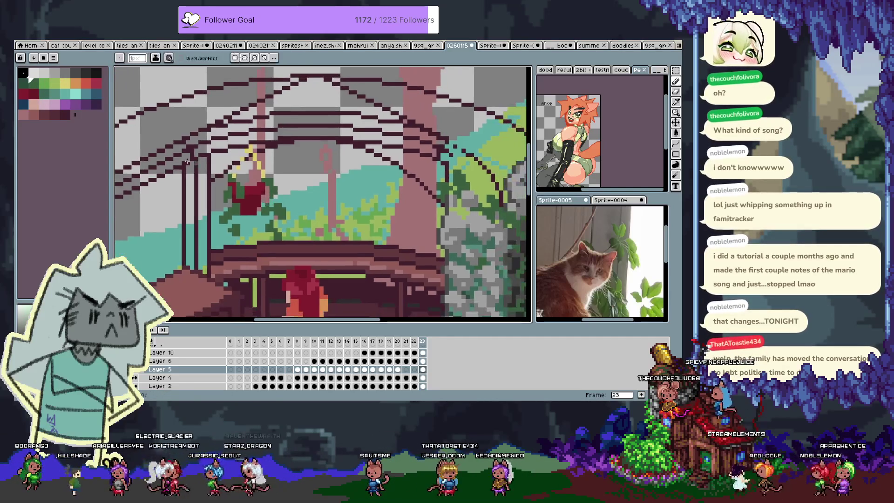
Step: Add dark maroon shading to the flower, undoing misplaced strokes
click(23, 85)
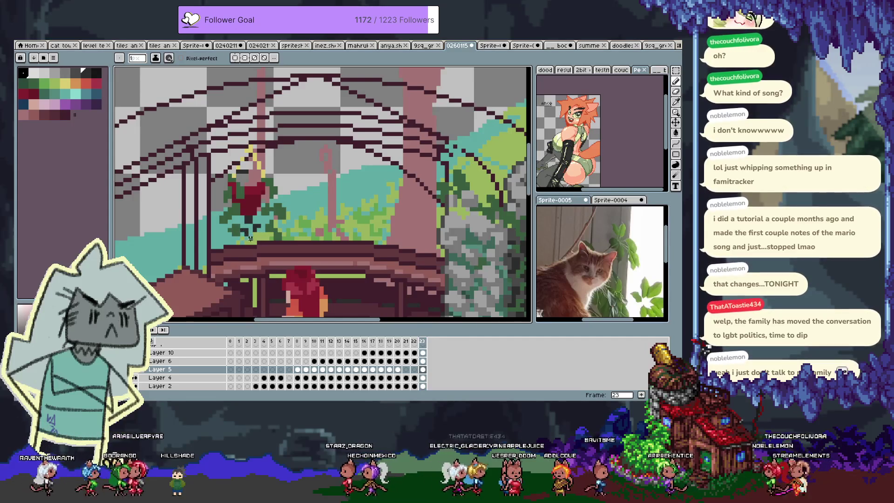
alt+click(223, 237)
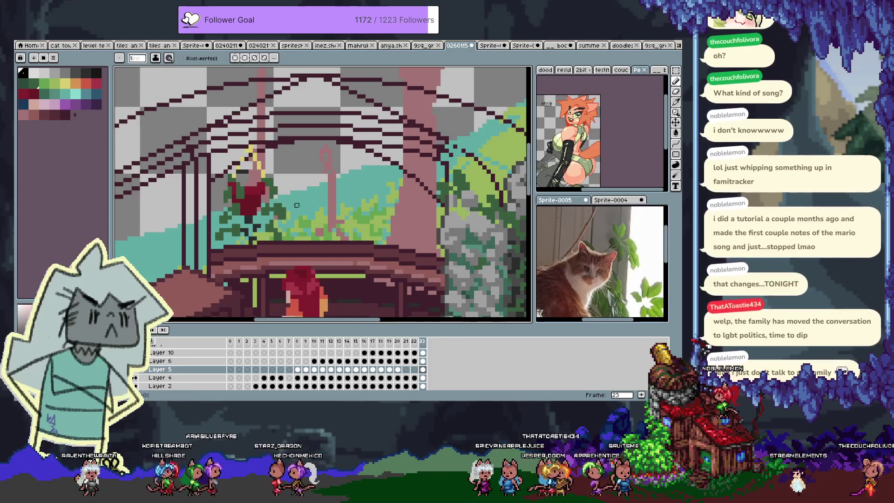
alt+click(244, 186)
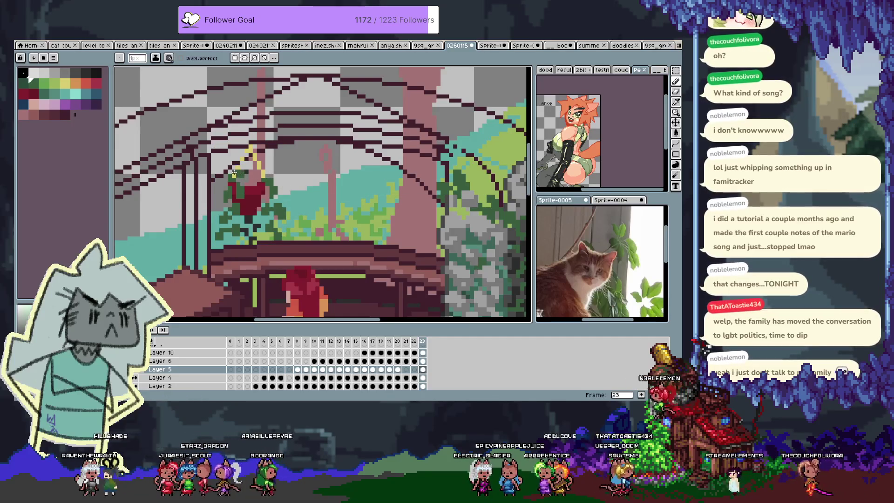
key(ctrl+z)
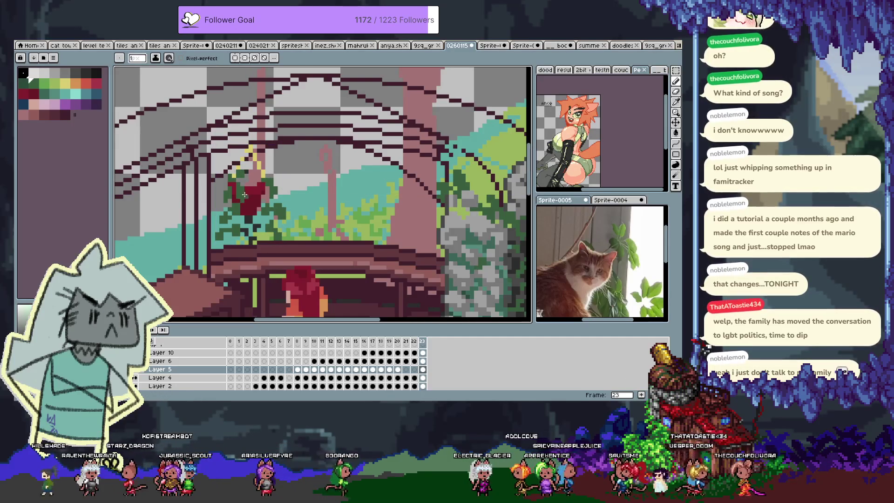
alt+click(241, 192)
alt+click(239, 189)
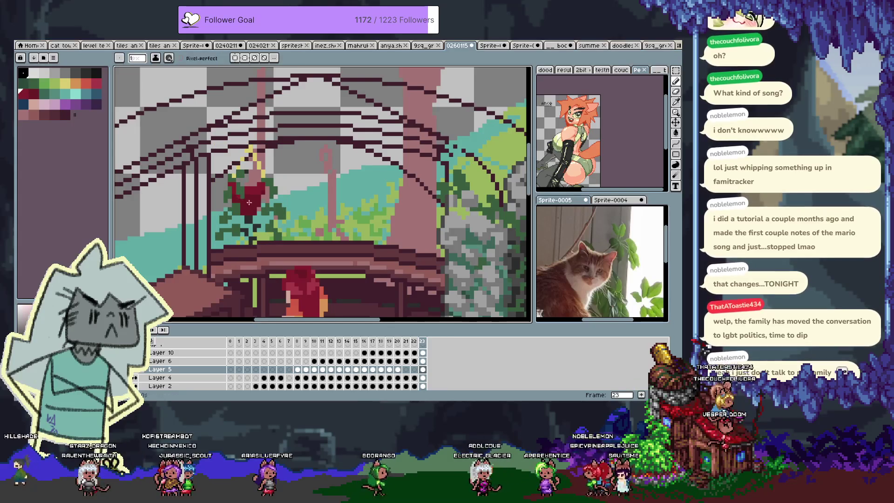
click(65, 114)
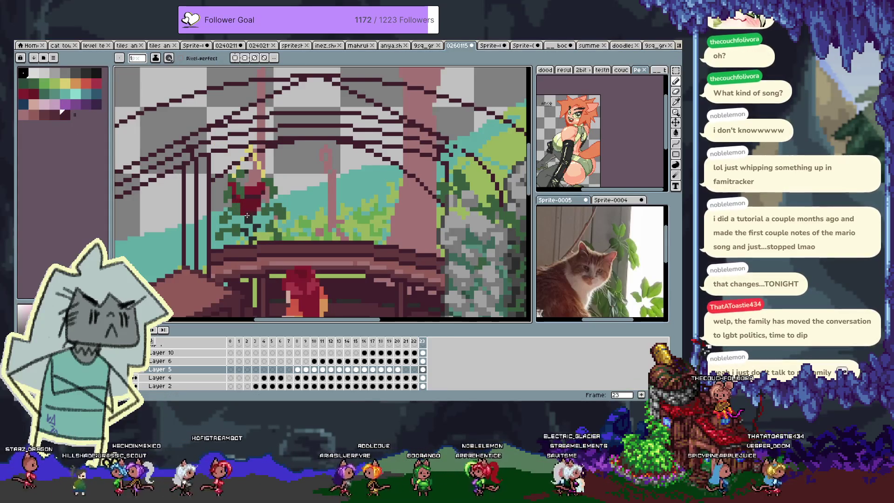
key(ctrl+z)
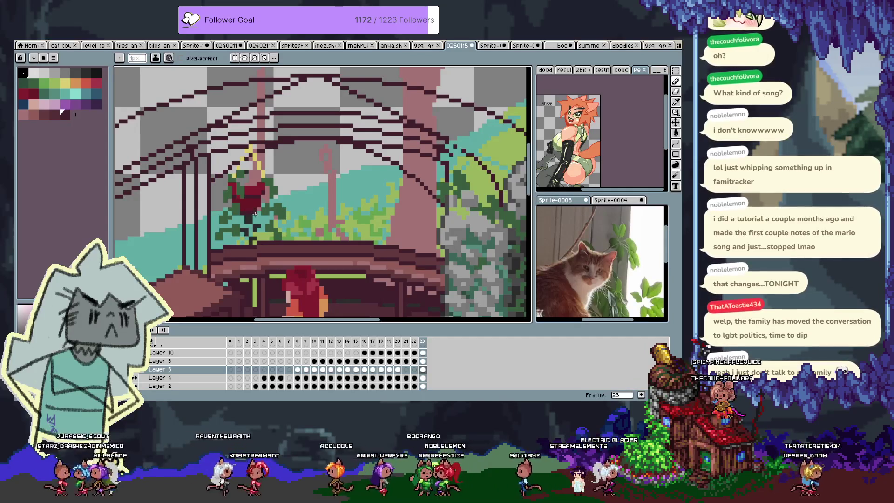
alt+click(258, 209)
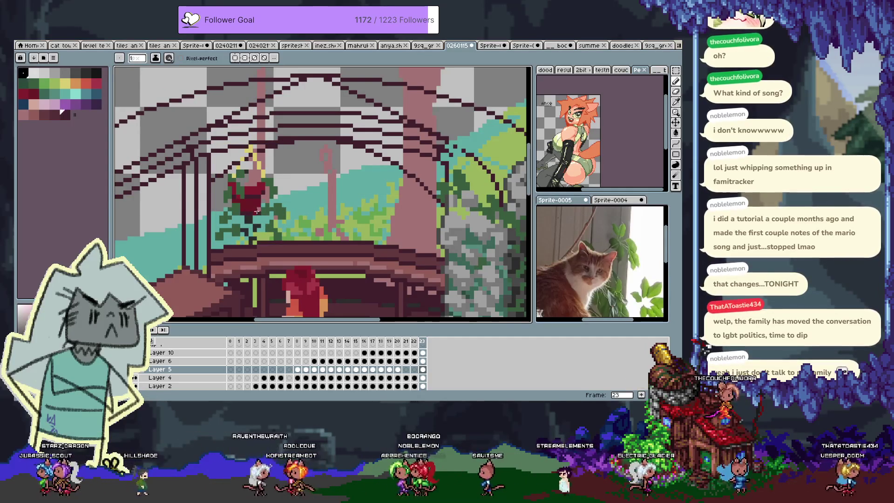
Step: Dab bright red highlights onto the flower, alternating with dark red
key(alt)
alt+click(255, 188)
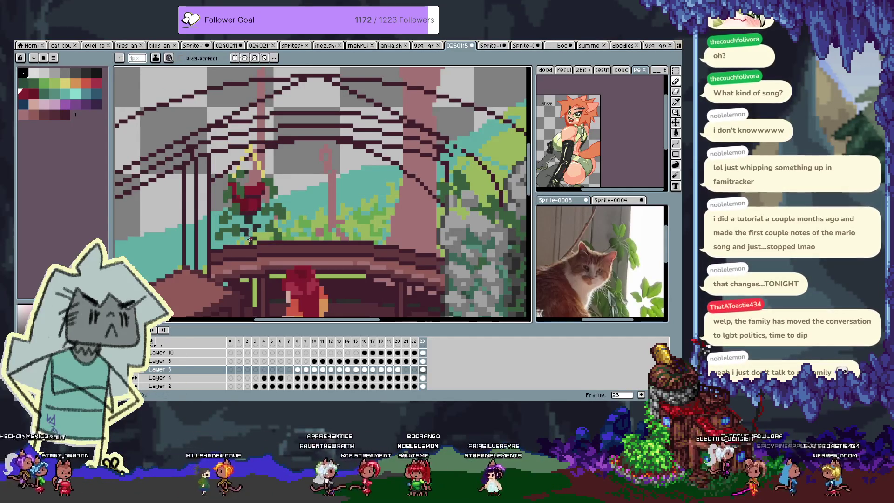
key(alt)
click(99, 85)
click(252, 188)
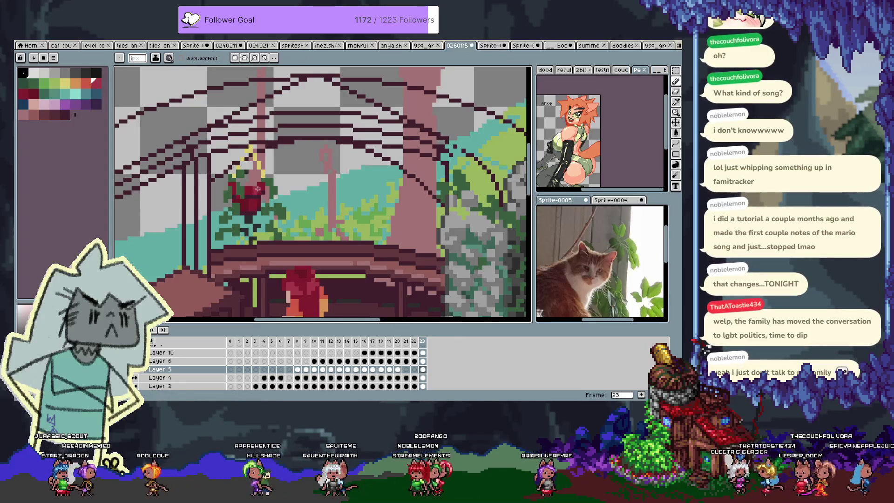
alt+click(253, 199)
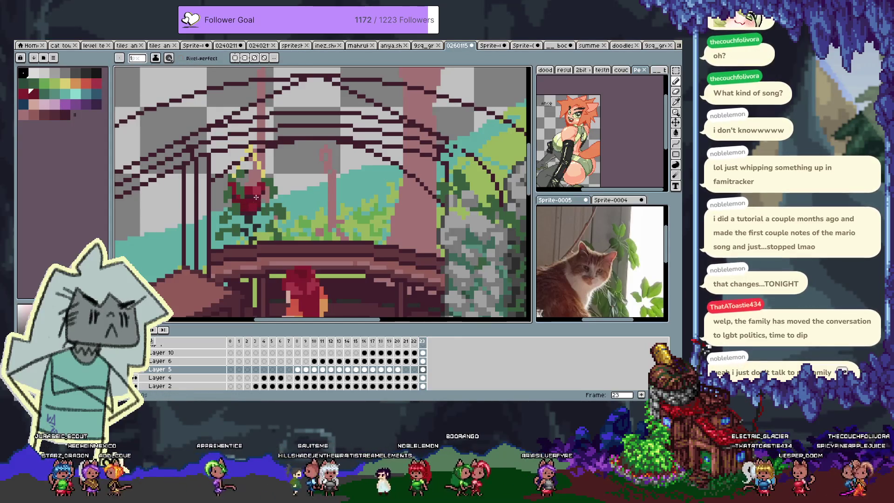
alt+click(262, 191)
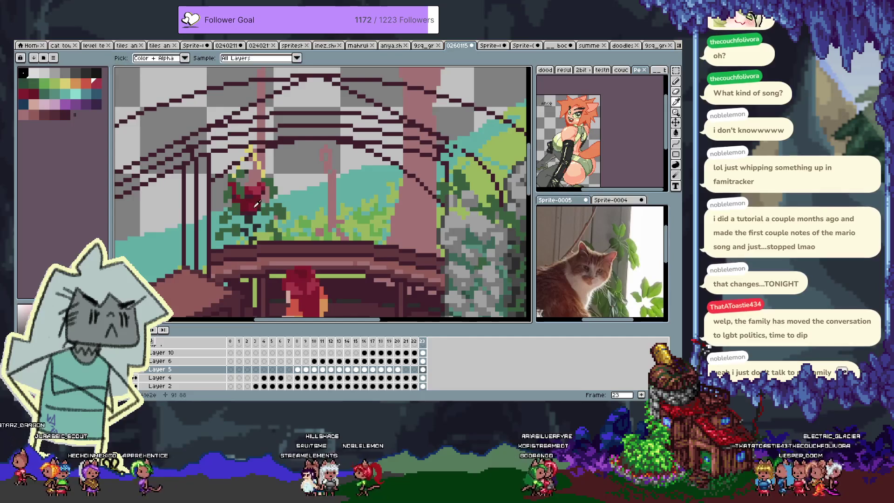
drag(248, 191, 247, 222)
Step: Add dark pink and further red shades to round out the flower
click(44, 114)
alt+click(240, 202)
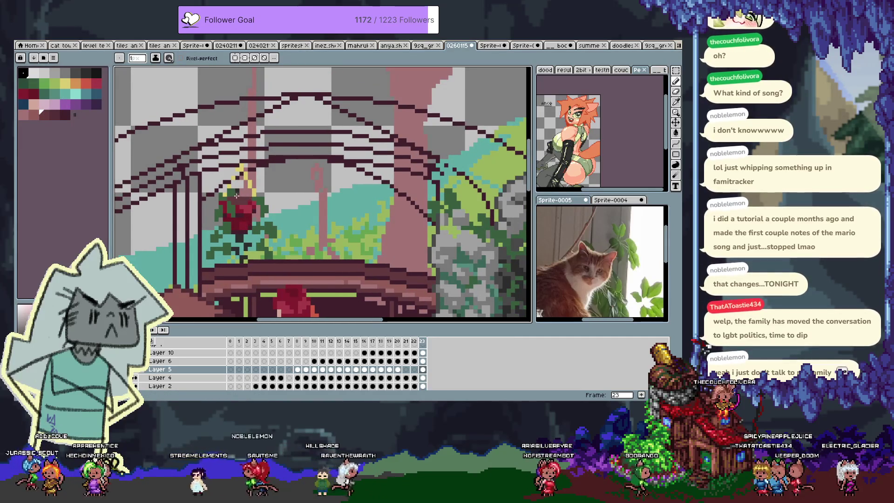
key(i)
alt+click(240, 204)
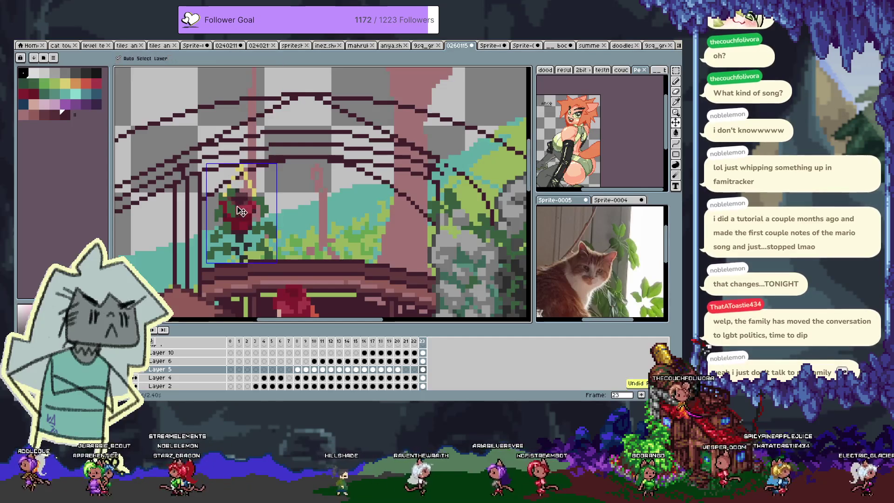
alt+click(234, 195)
alt+click(247, 199)
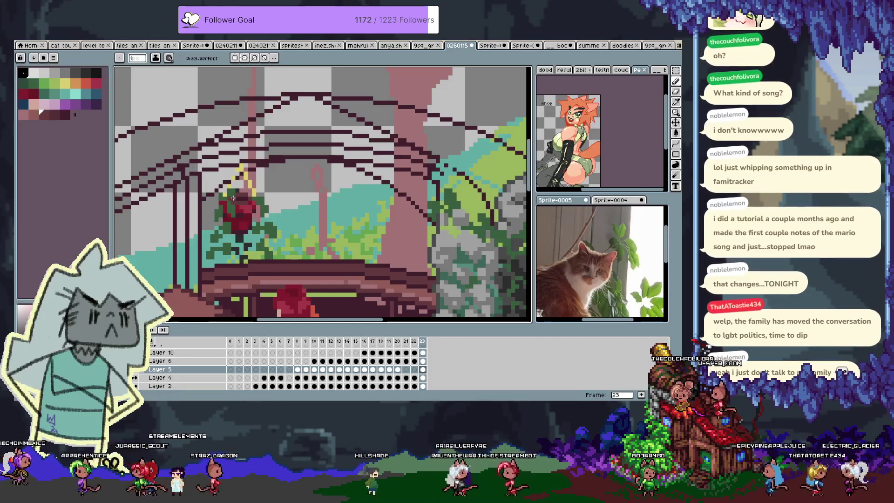
key(Right)
key(Left)
alt+click(257, 195)
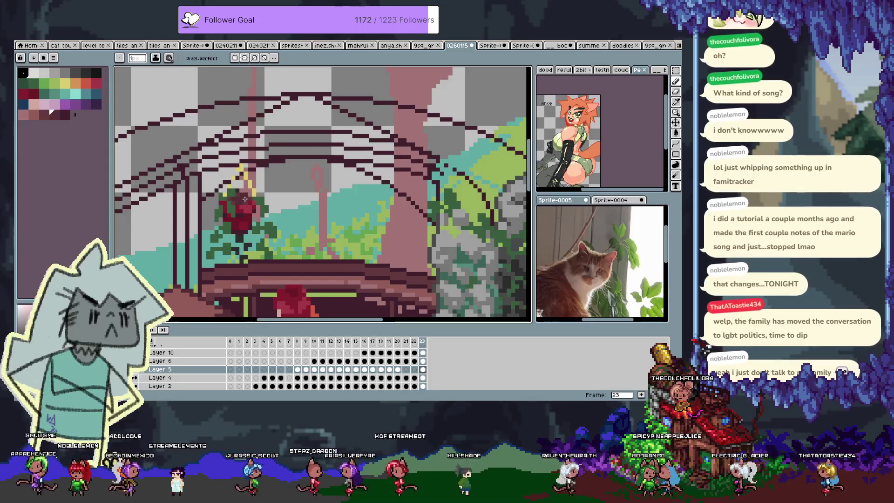
key(alt)
alt+click(244, 217)
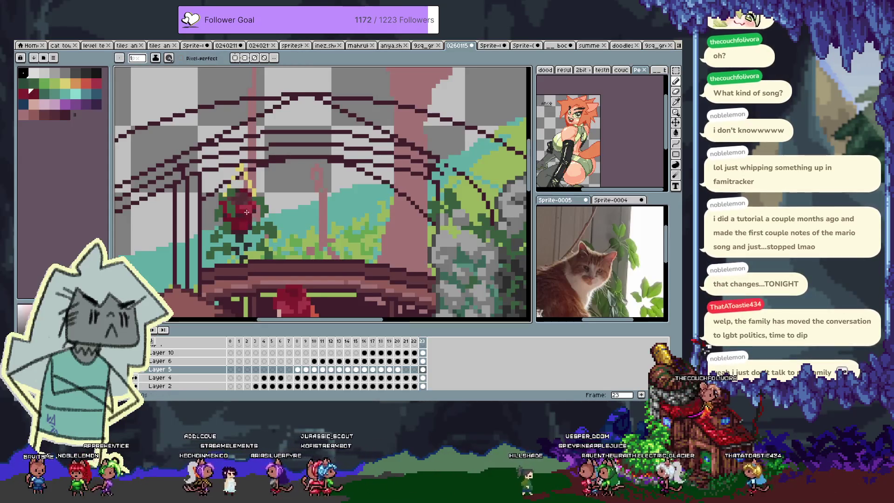
Step: Finish the pot's leaves and shading with sampled greens and dark tones, checking it zoomed out
key(alt)
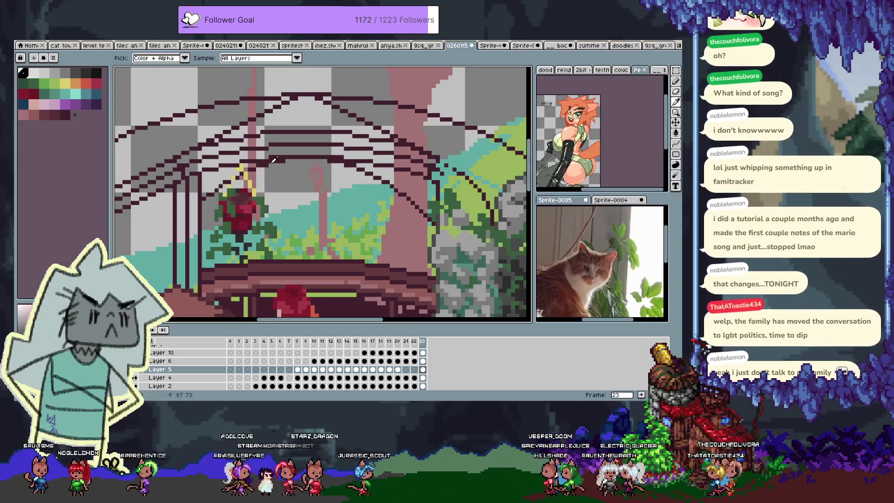
alt+click(247, 199)
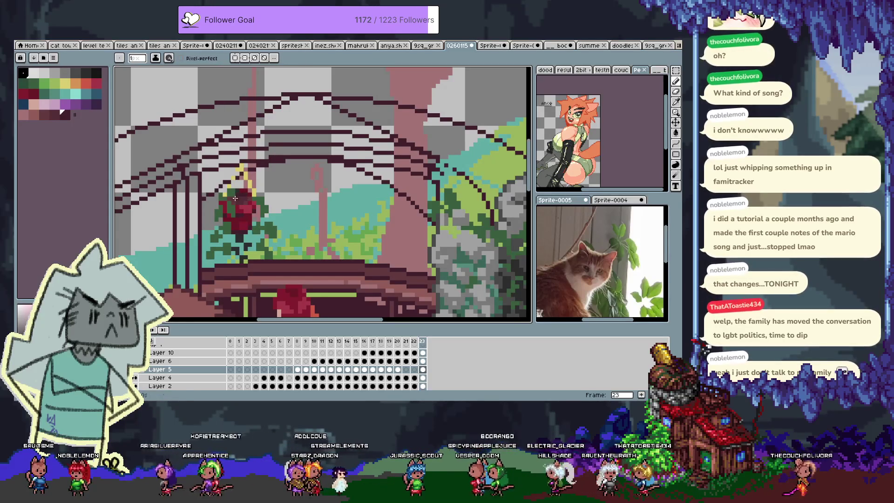
alt+click(225, 195)
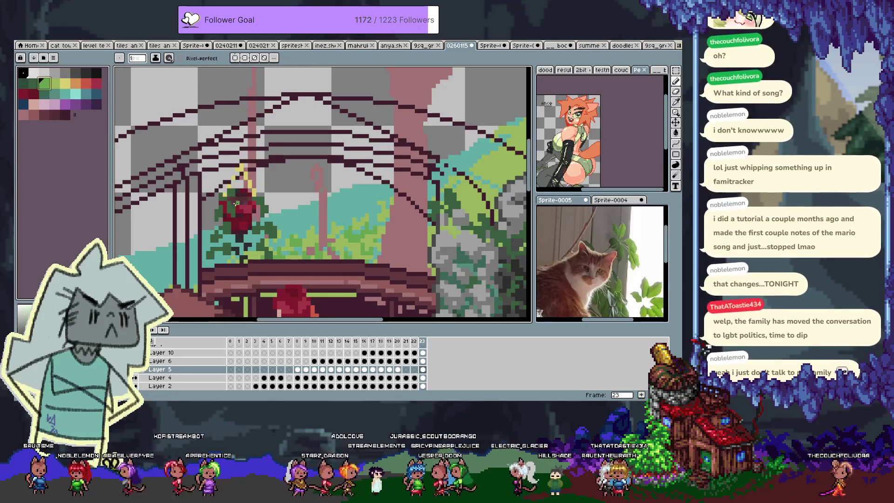
alt+click(236, 203)
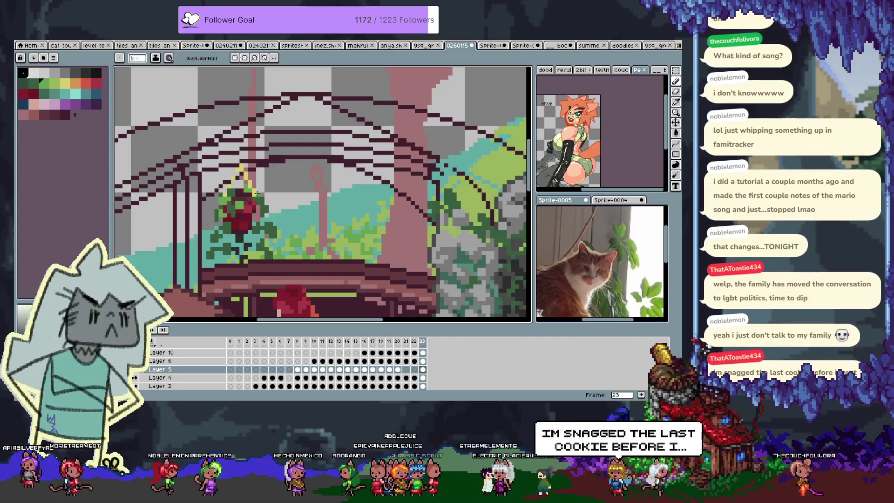
drag(248, 218, 234, 223)
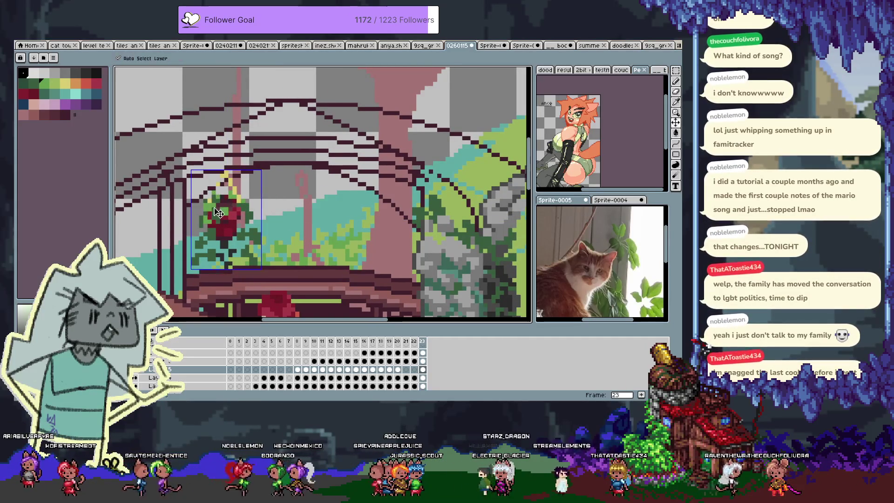
key(b)
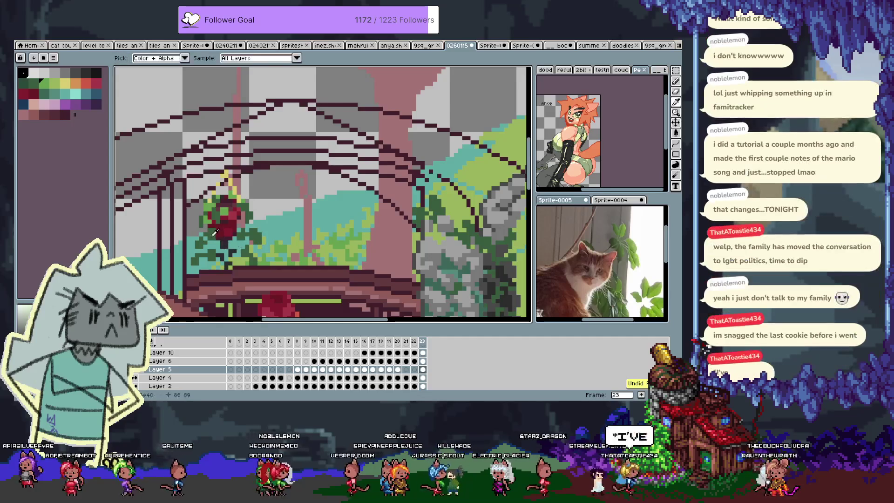
click(23, 83)
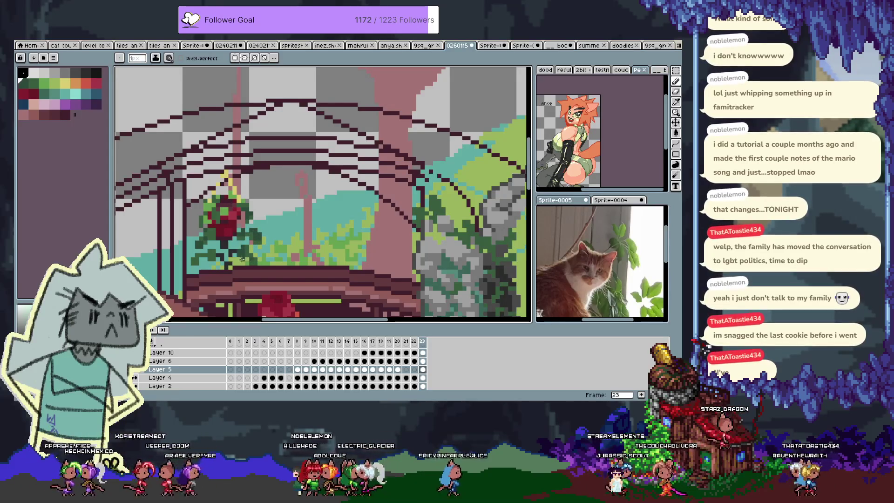
key(ctrl+z)
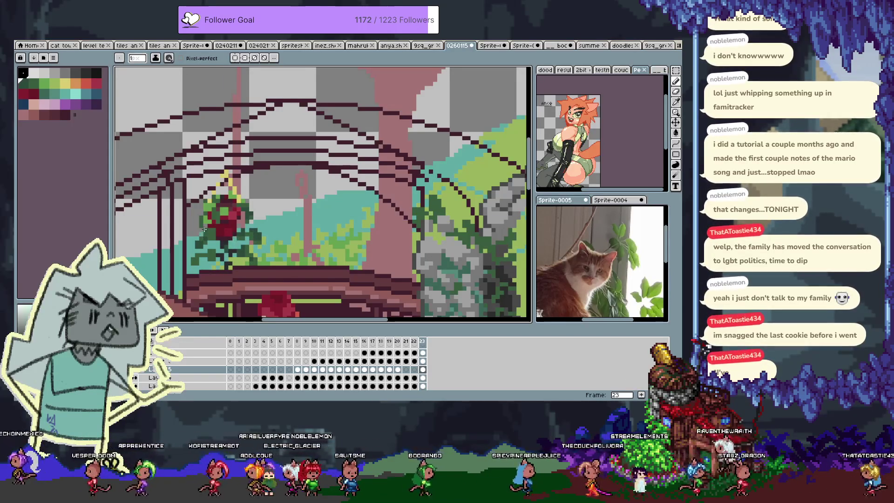
alt+click(235, 244)
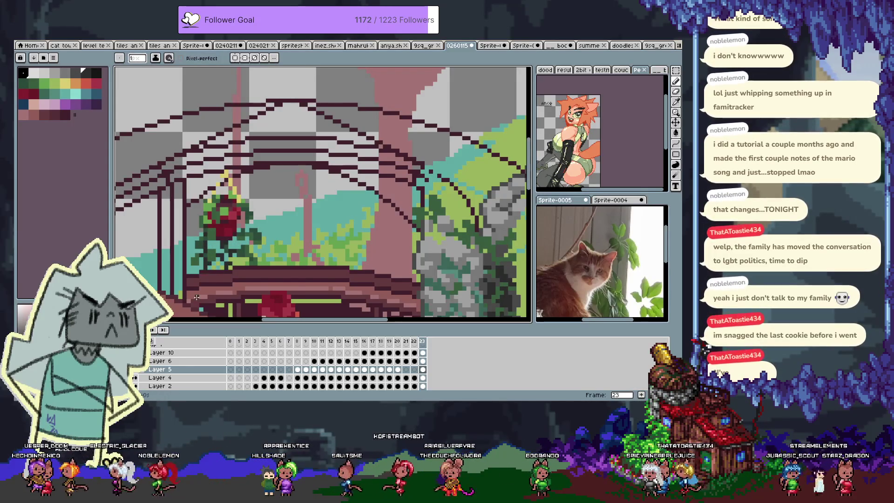
scroll(281, 226, down, 2)
scroll(280, 186, up, 3)
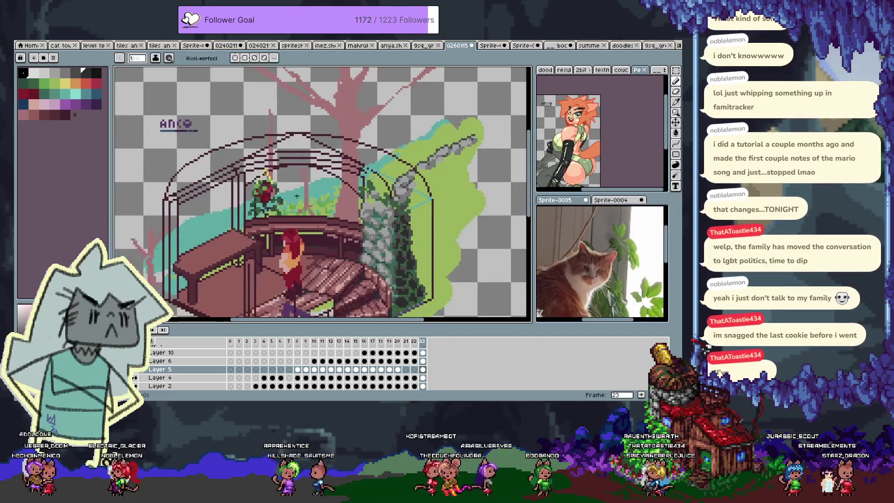
Step: Paint a purple pot with pointed tops on the empty wooden ledge
scroll(279, 171, up, 1)
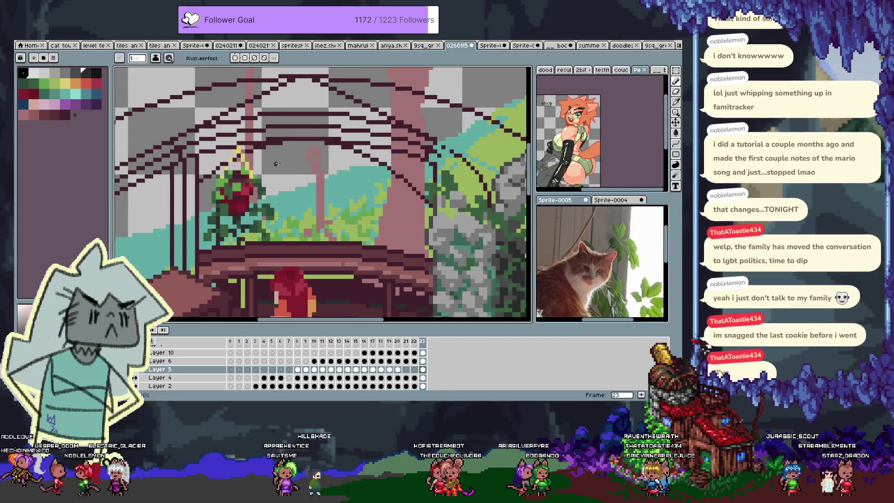
drag(276, 164, 246, 155)
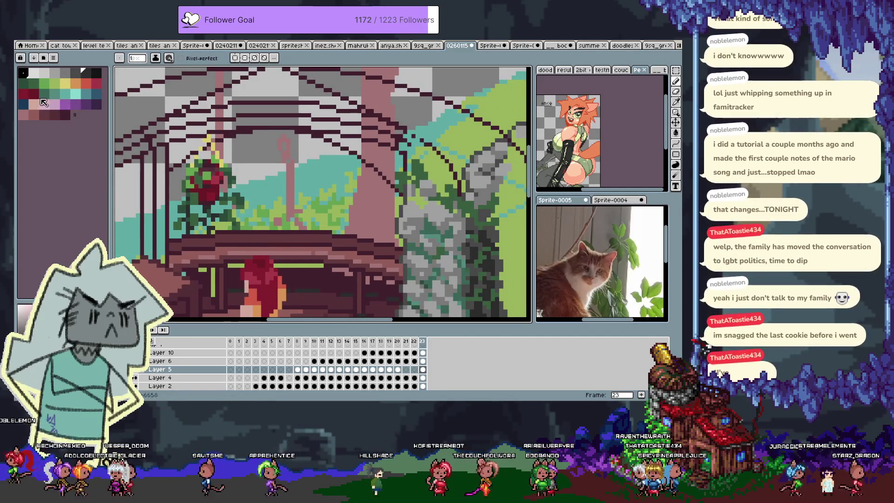
click(26, 106)
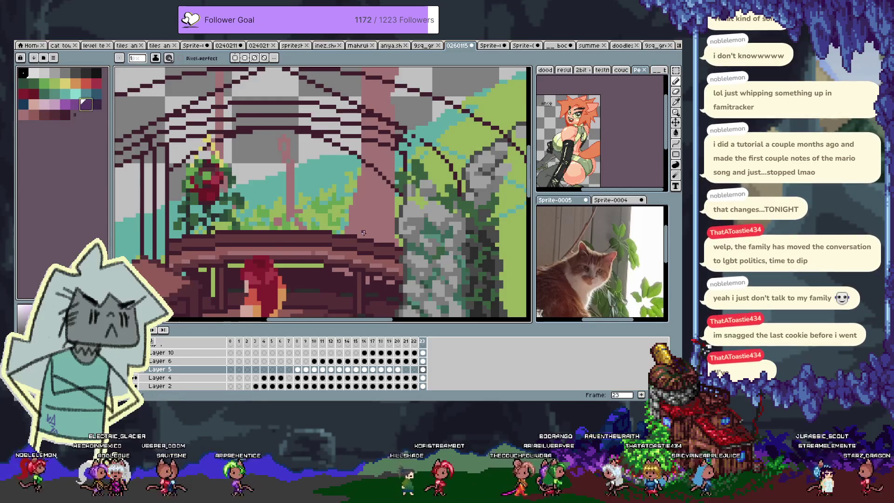
scroll(349, 230, down, 2)
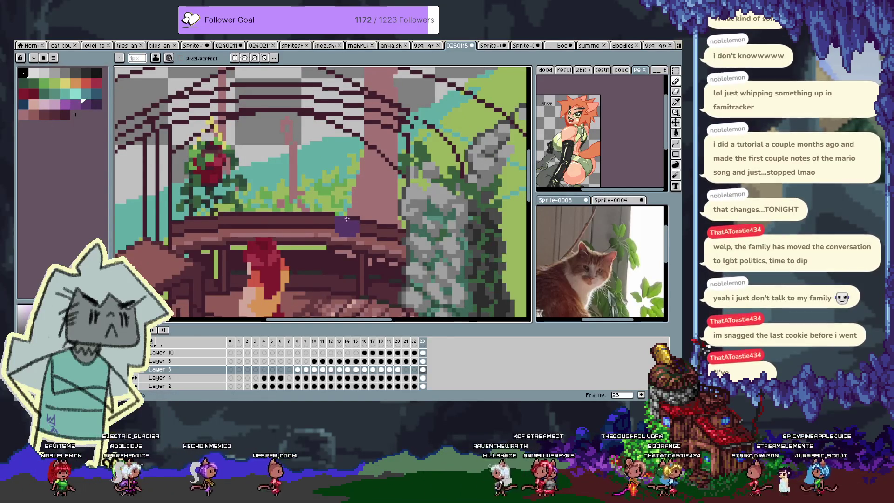
drag(356, 217, 338, 213)
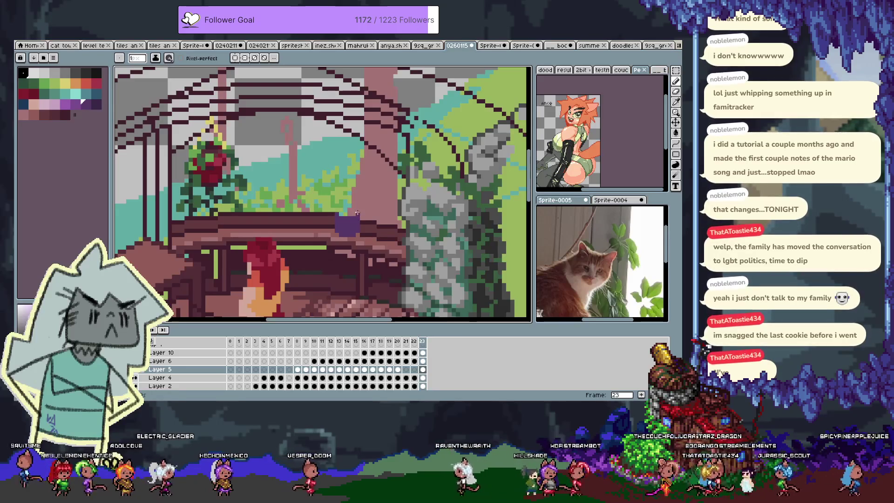
Step: Draw teal leaf strokes rising from the purple pot, undoing a stray stroke
click(26, 83)
click(95, 92)
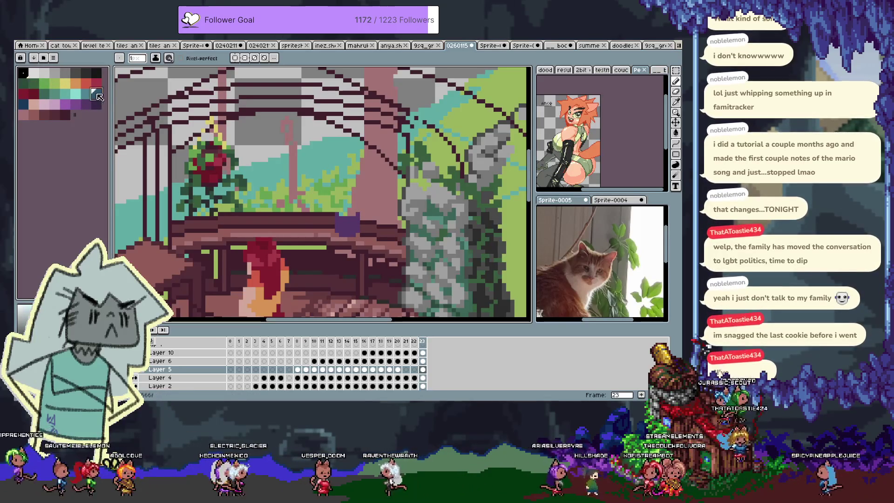
mouse_move(333, 194)
mouse_down()
mouse_move(362, 189)
mouse_move(333, 170)
mouse_up()
key(ctrl+z)
key(ctrl+z)
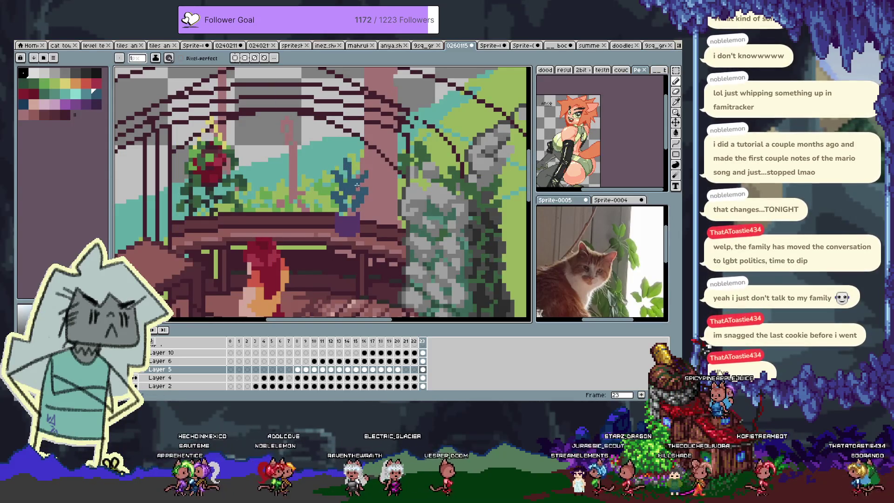
key(w)
click(356, 191)
key(b)
key(ctrl+z)
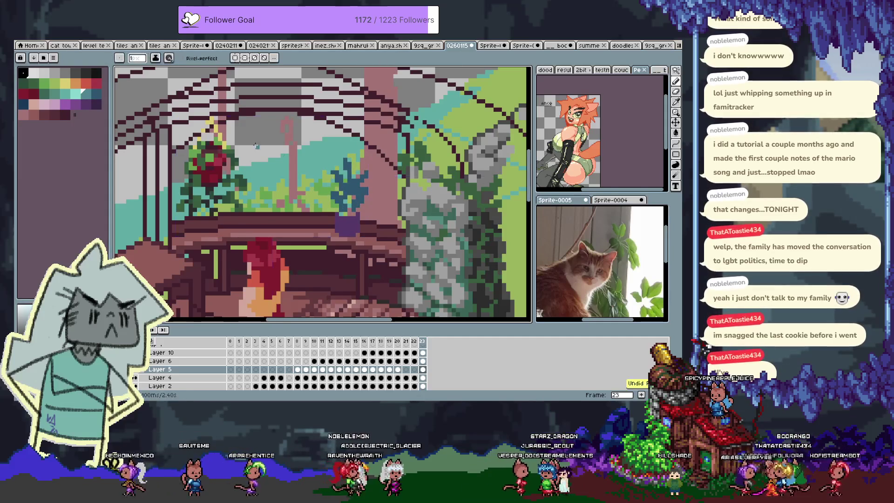
Step: Shade the plant's leaves with dark green and other sampled greens
click(45, 93)
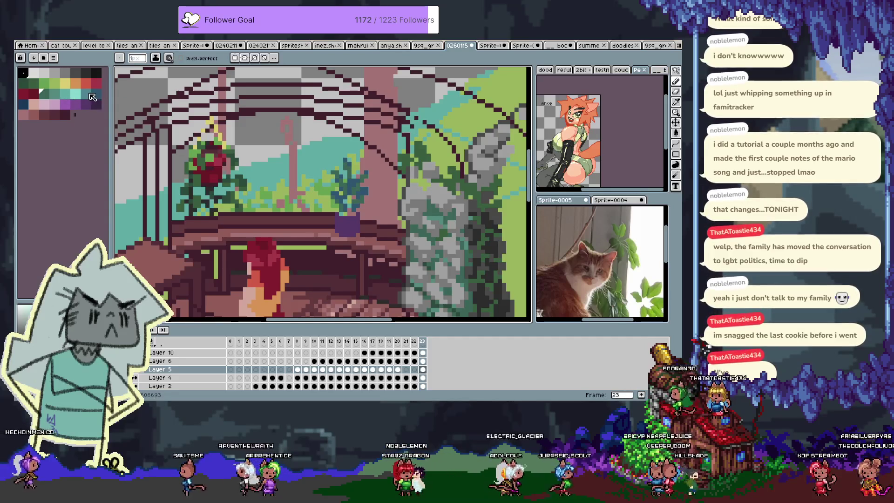
key(ctrl)
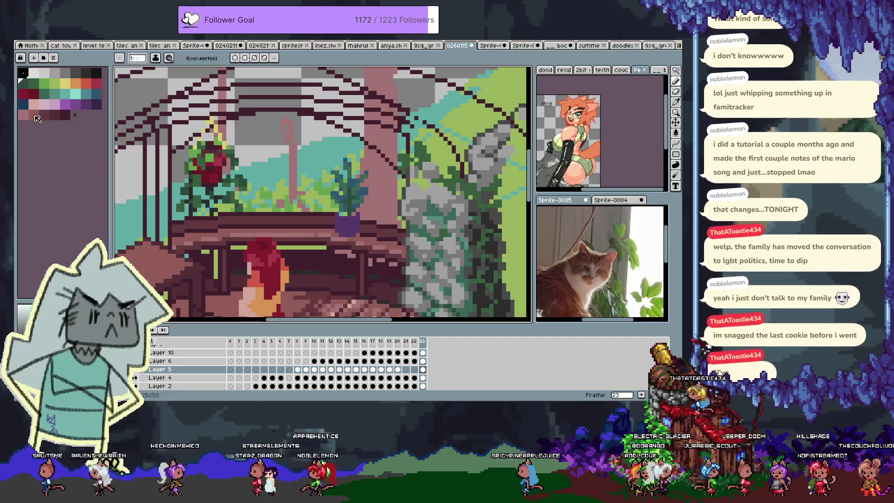
click(44, 115)
key(ctrl)
alt+click(346, 214)
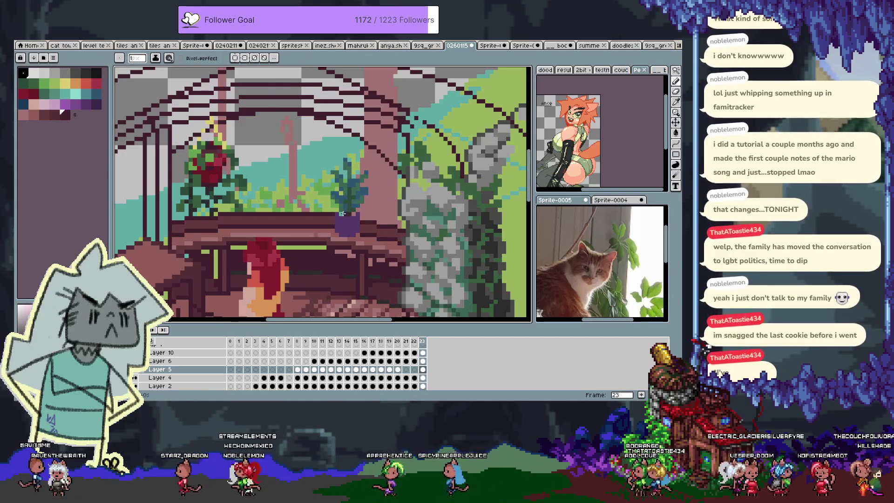
alt+click(350, 214)
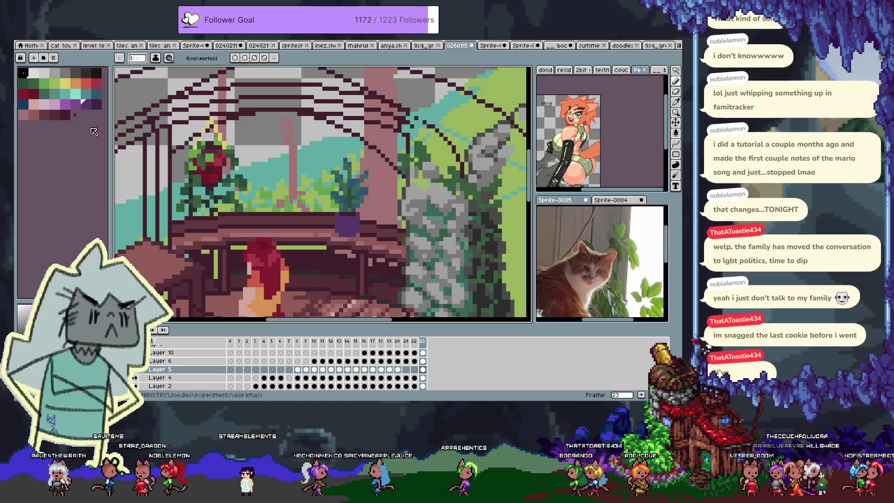
click(96, 104)
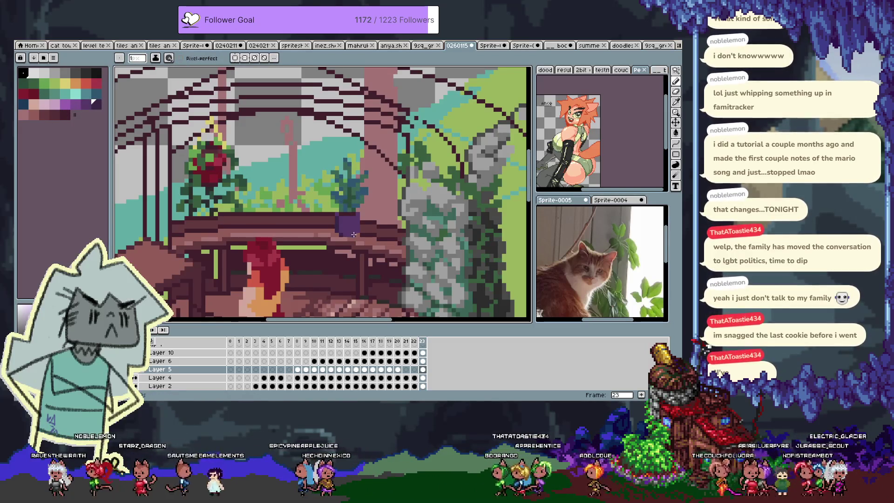
Step: Undo the last pixels drawn beside the potted plant and shift the view up
key(ctrl+z)
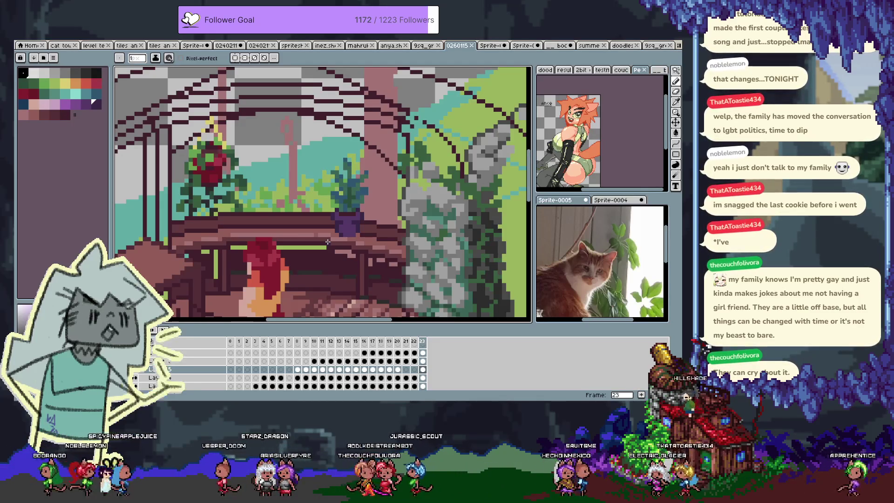
drag(272, 227, 275, 209)
alt+click(347, 204)
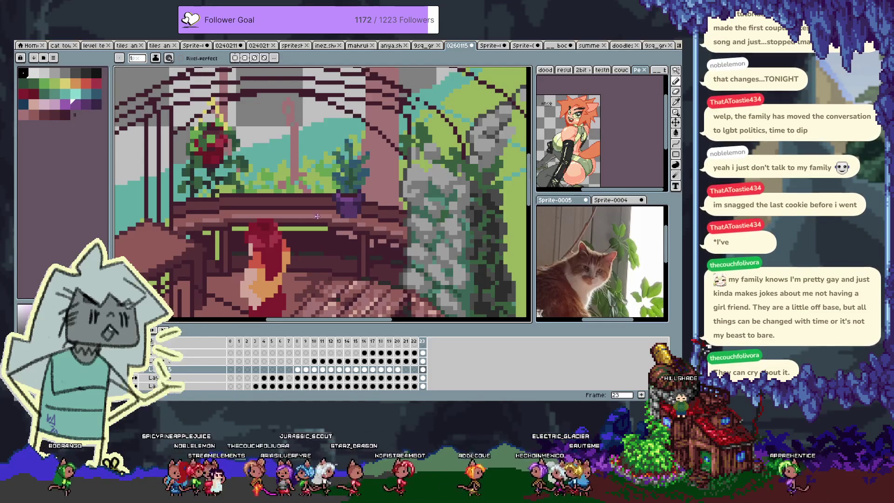
key(space)
drag(344, 196, 330, 185)
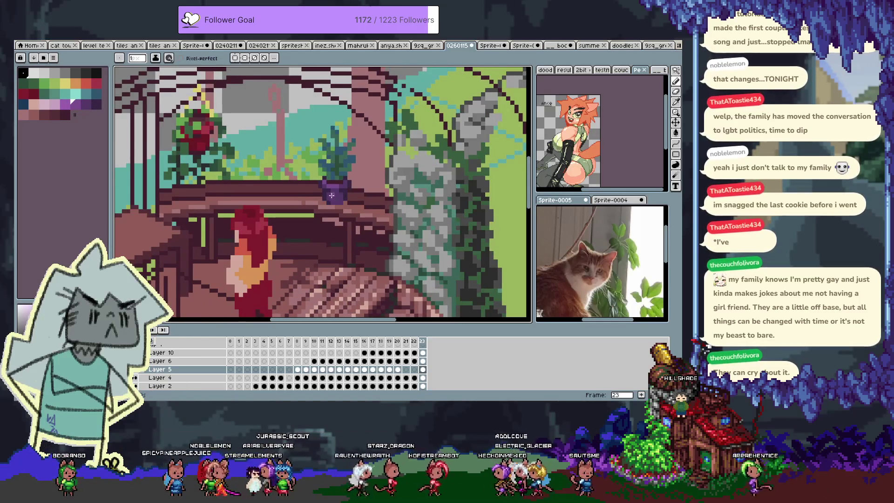
drag(256, 200, 284, 216)
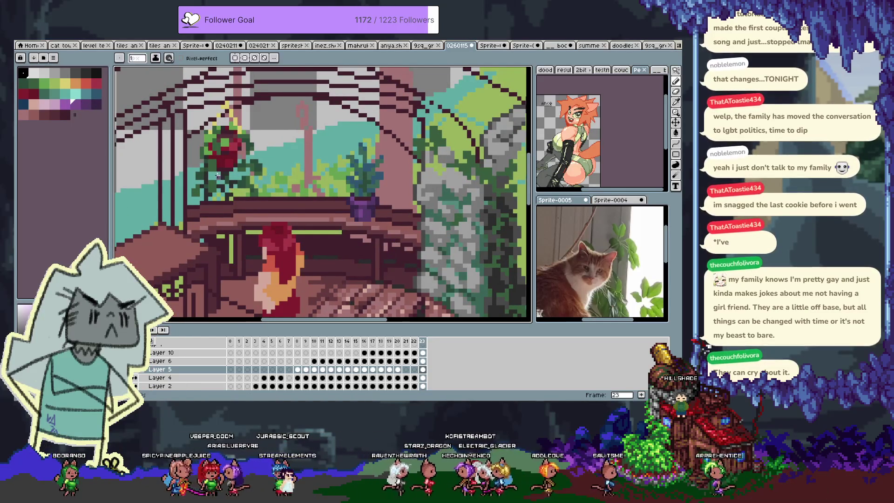
key(alt)
drag(357, 203, 377, 184)
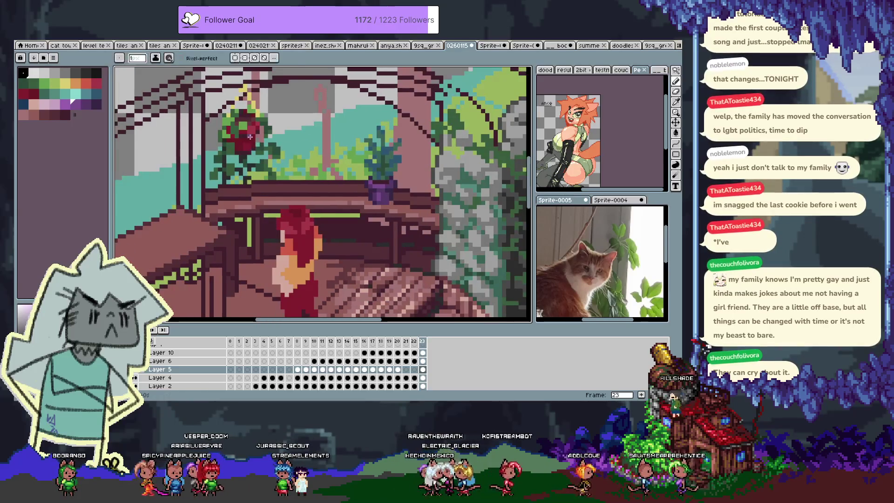
drag(246, 140, 235, 173)
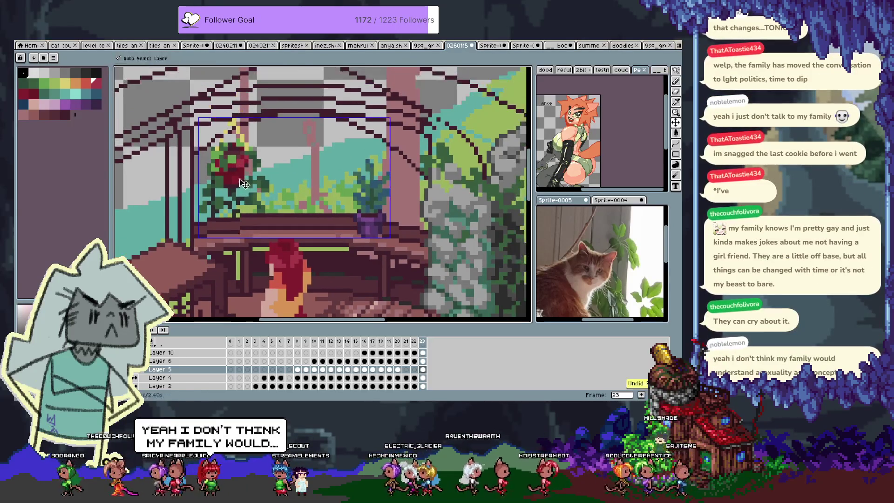
drag(354, 260, 338, 246)
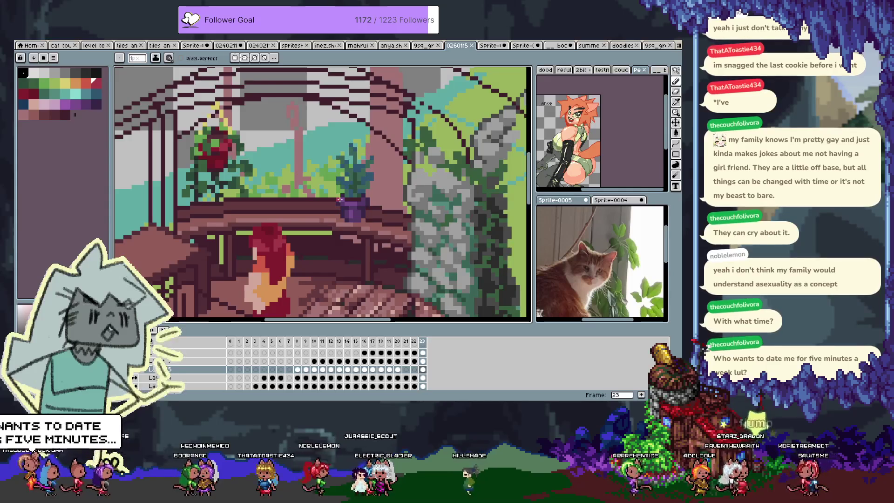
key(space)
drag(303, 226, 298, 200)
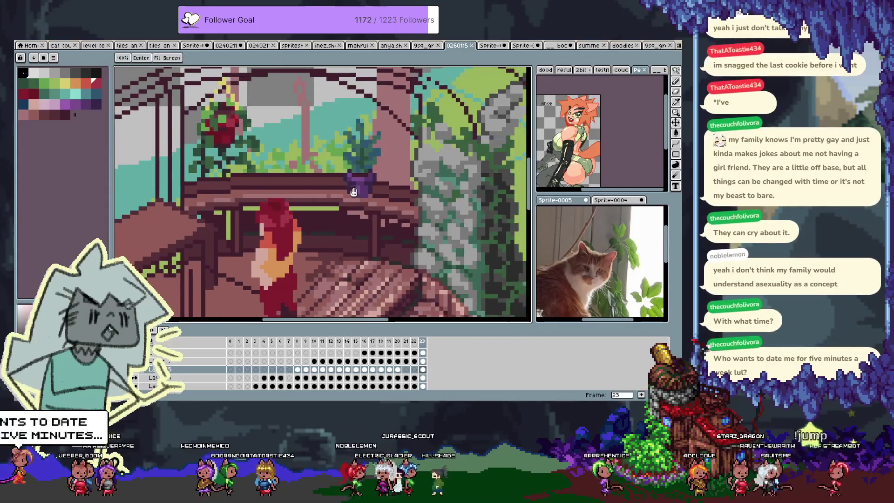
key(alt)
alt+click(238, 156)
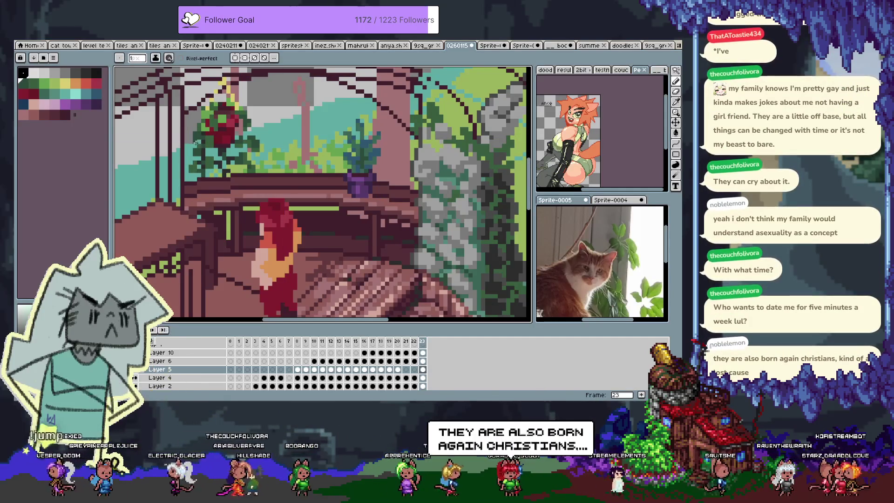
drag(181, 156, 224, 197)
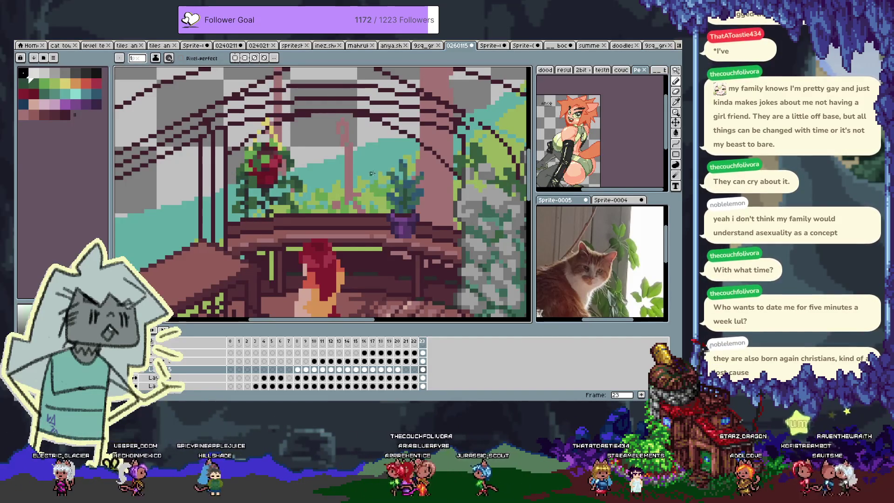
drag(376, 173, 345, 148)
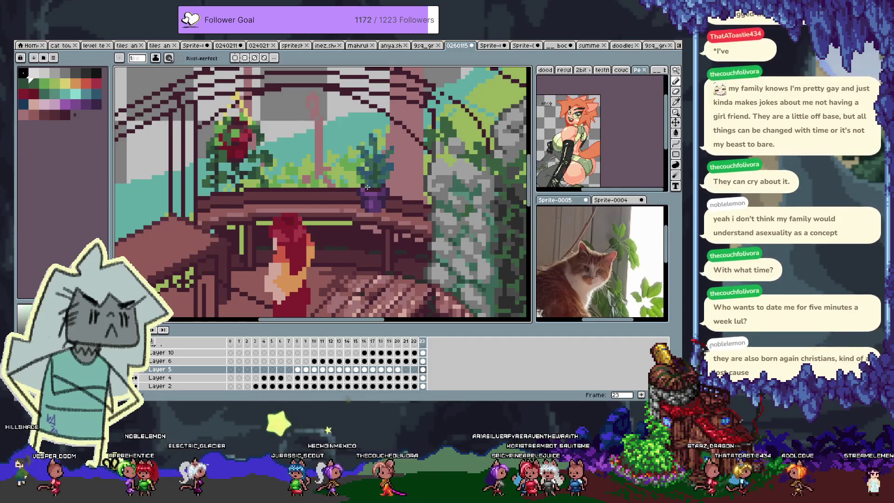
drag(374, 210, 336, 164)
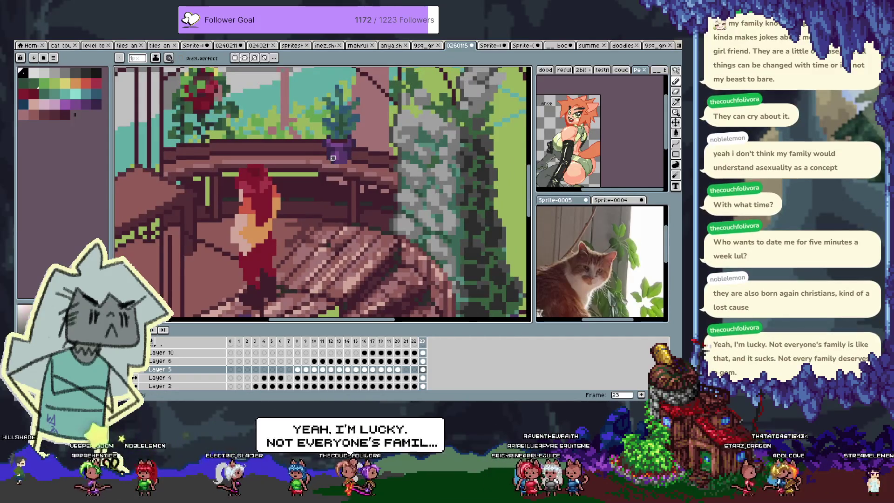
key(ctrl+z)
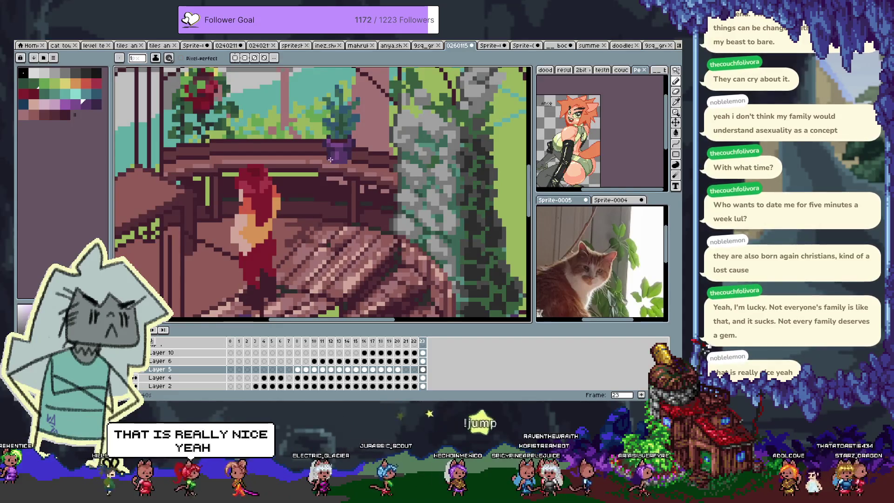
alt+click(334, 160)
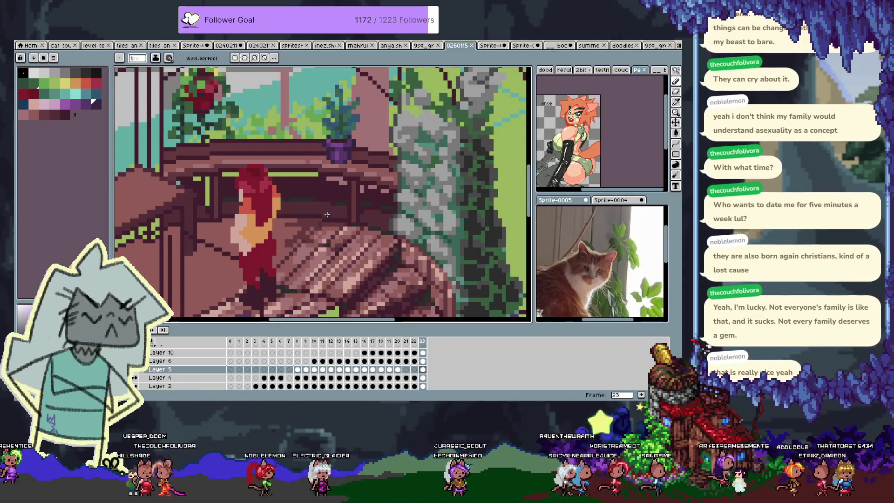
scroll(327, 214, up, 5)
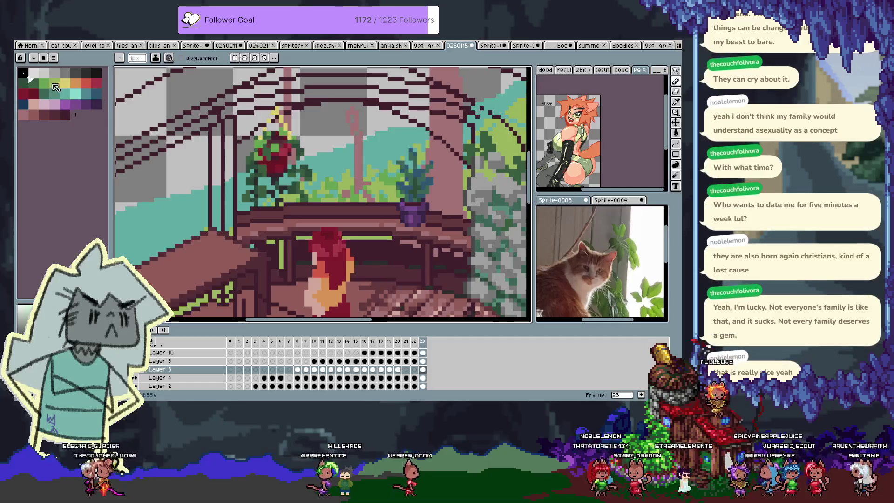
Step: Choose dark teal and teal colours and frame the potted plant in view
alt+click(323, 161)
alt+click(297, 175)
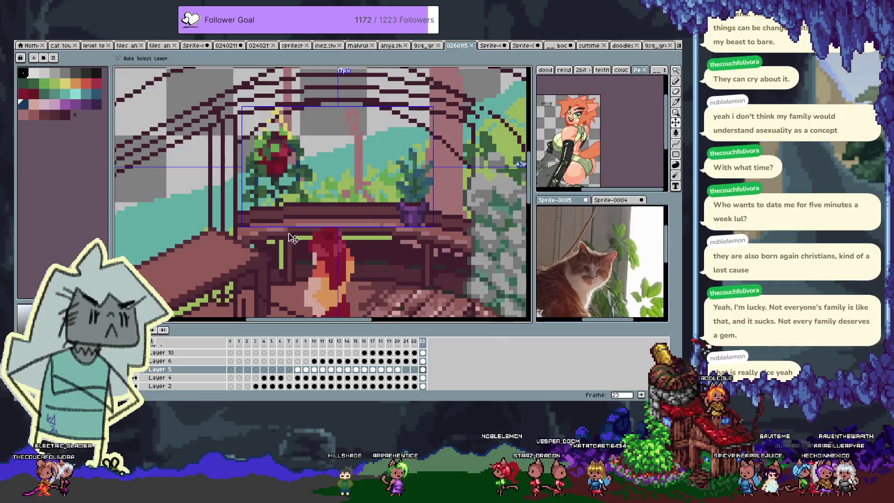
drag(342, 222, 313, 196)
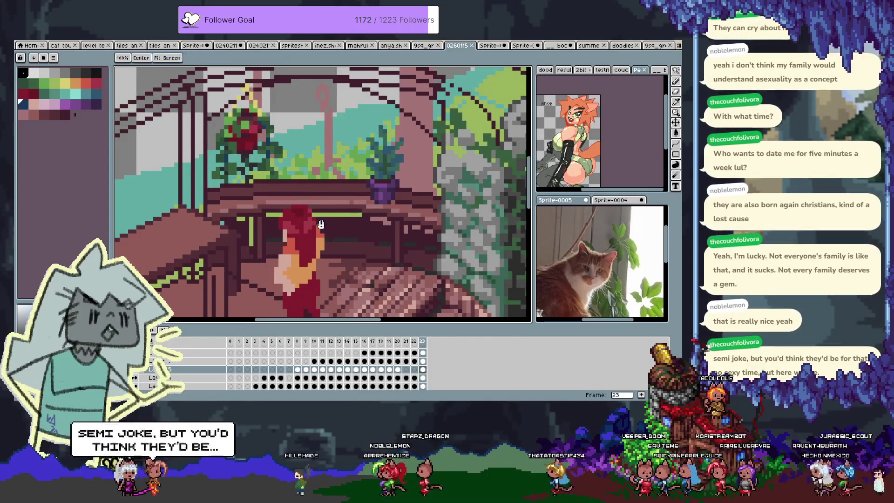
drag(379, 178, 369, 185)
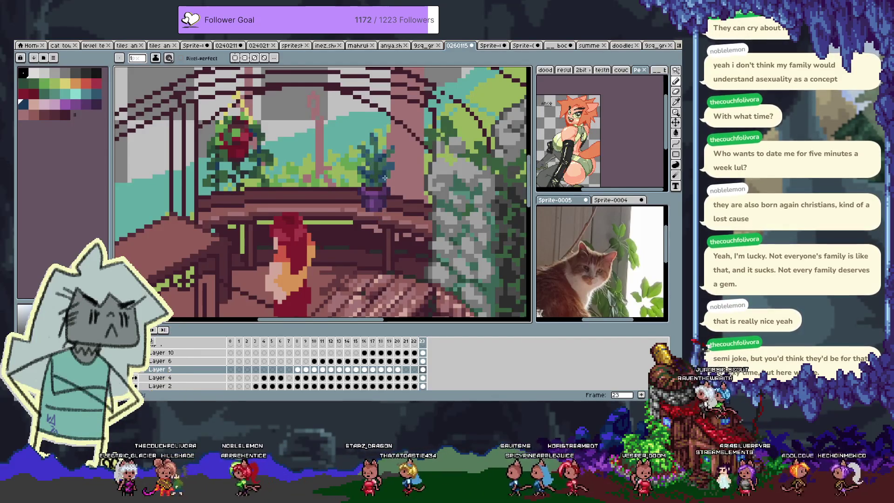
click(42, 91)
click(56, 92)
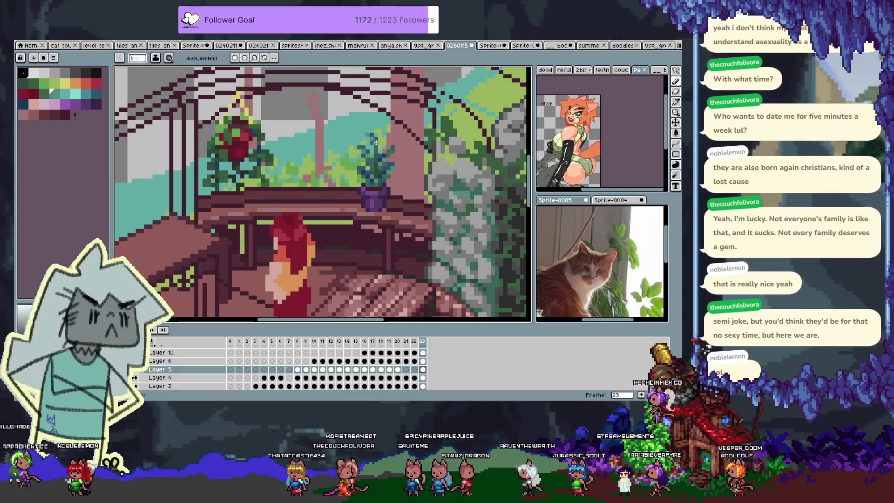
scroll(365, 181, up, 2)
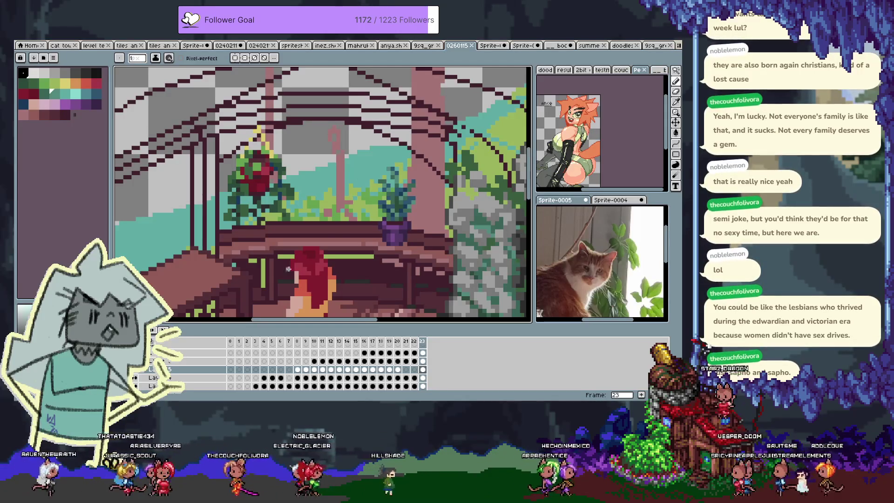
drag(360, 178, 353, 126)
drag(271, 181, 291, 185)
Step: Lasso the purple potted plant, move it slightly down-right on the ledge, and commit
key(q)
drag(394, 100, 440, 226)
drag(416, 164, 421, 177)
key(Up)
key(Return)
Step: Add frame 24 and hide the timeline to enlarge the canvas
scroll(285, 192, up, 2)
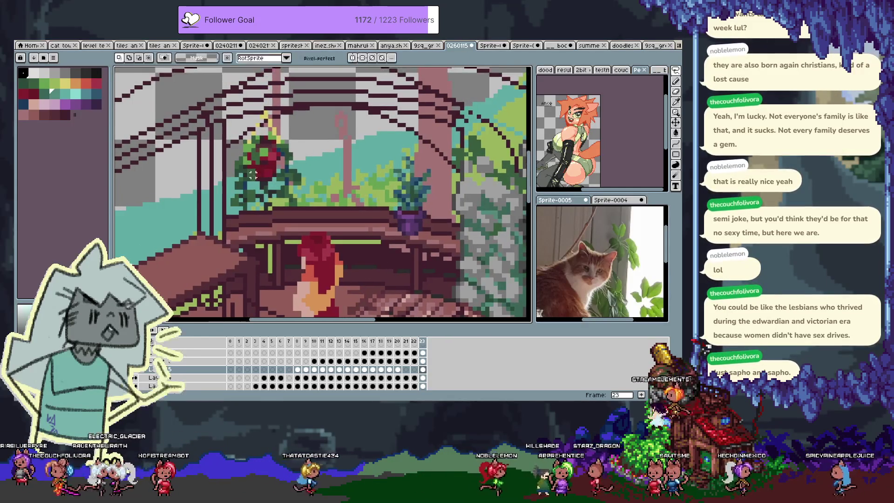
key(alt+n)
key(Tab)
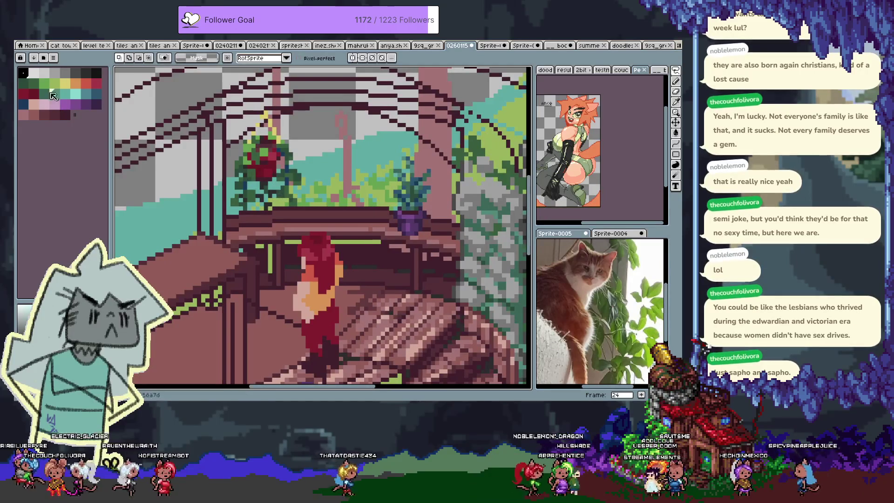
key(v)
click(38, 74)
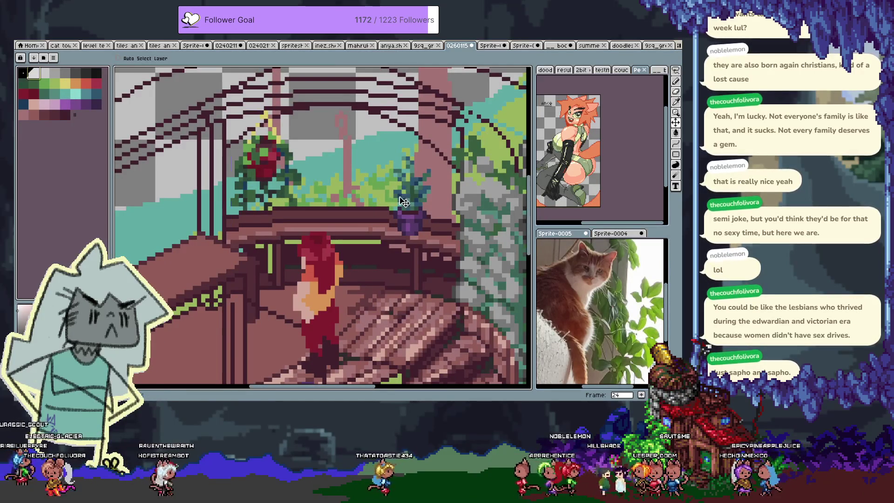
key(b)
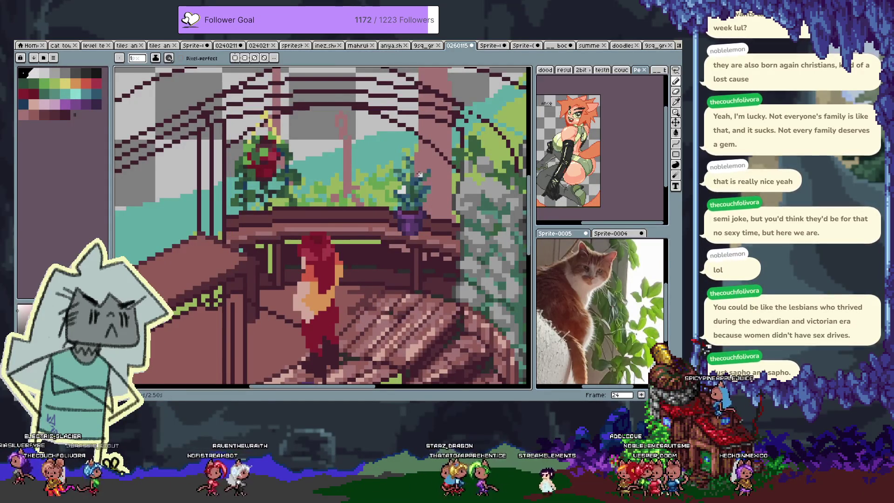
Step: Dot white flower pixels onto the purple plant's leaves, then pick a light grey shade
click(428, 184)
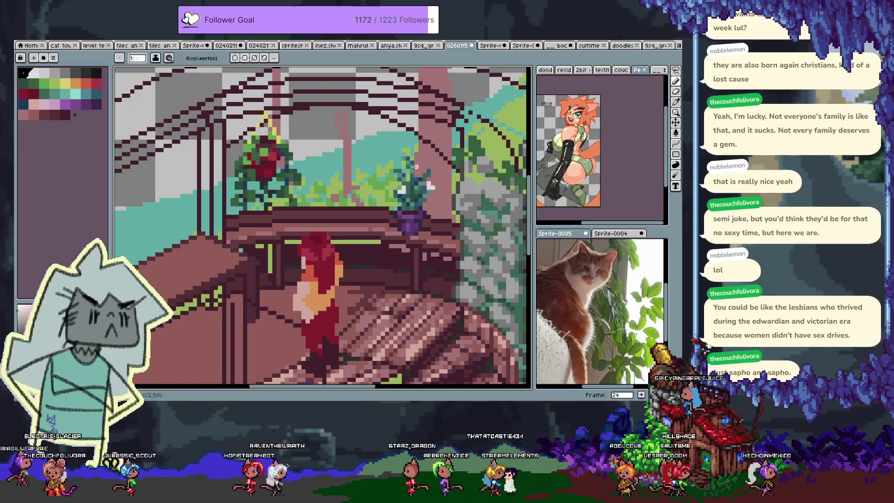
click(400, 151)
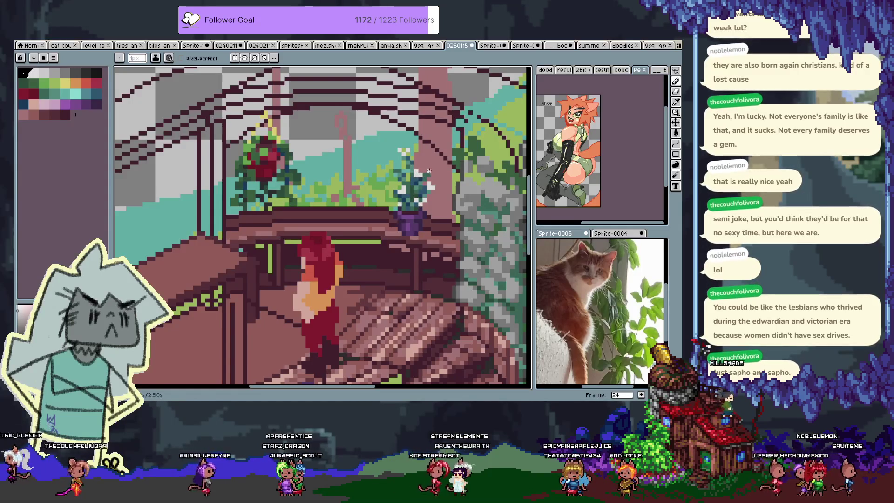
click(47, 72)
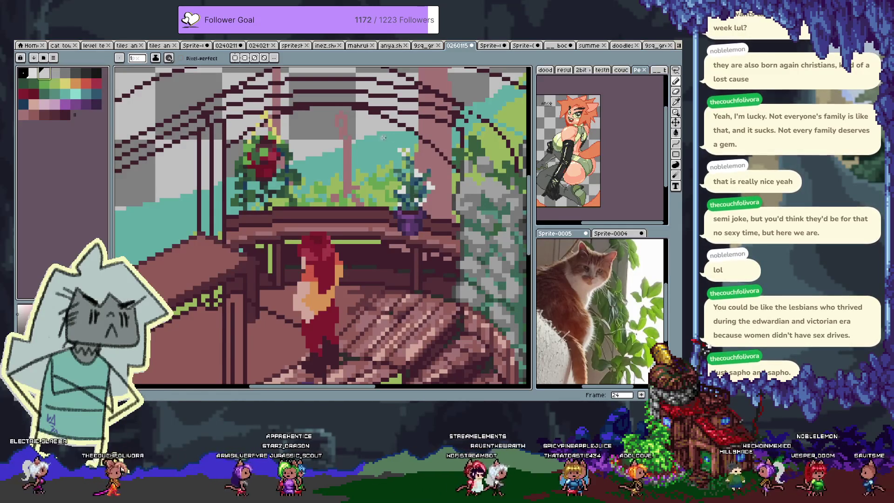
alt+click(401, 156)
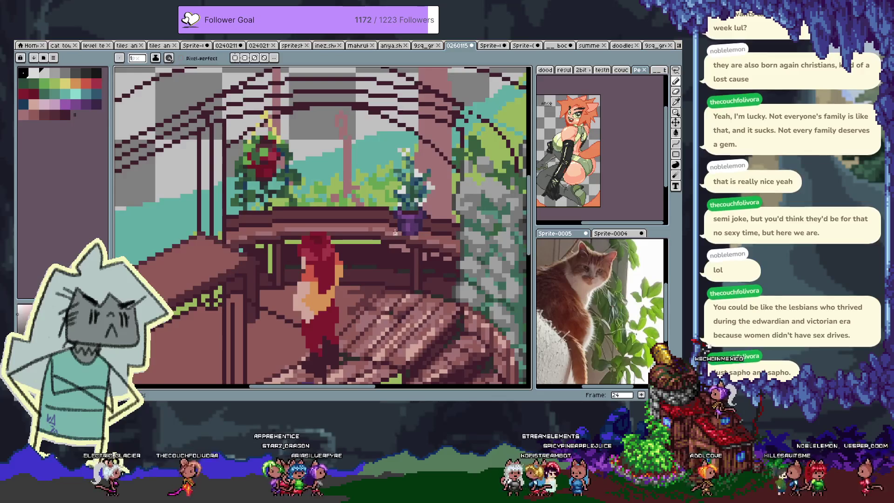
Step: Try the yellow, orange and red swatches, then switch to the eyedropper
scroll(403, 237, left, 2)
scroll(285, 185, up, 3)
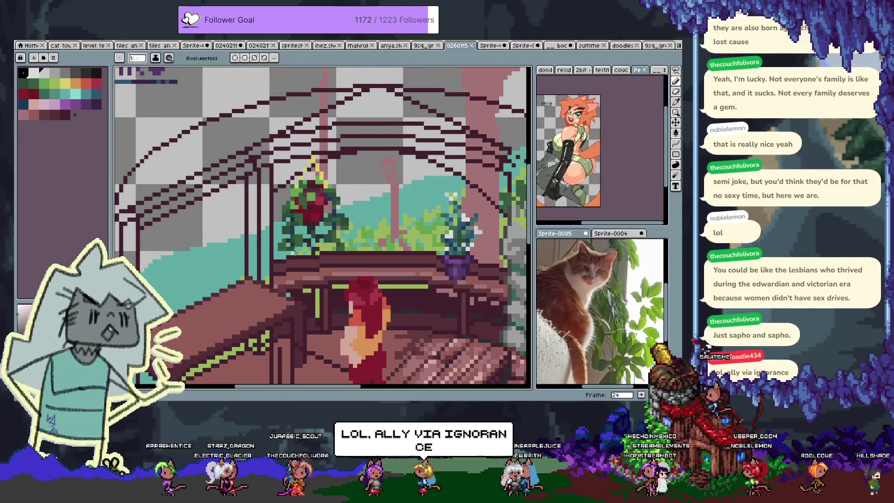
scroll(320, 248, down, 1)
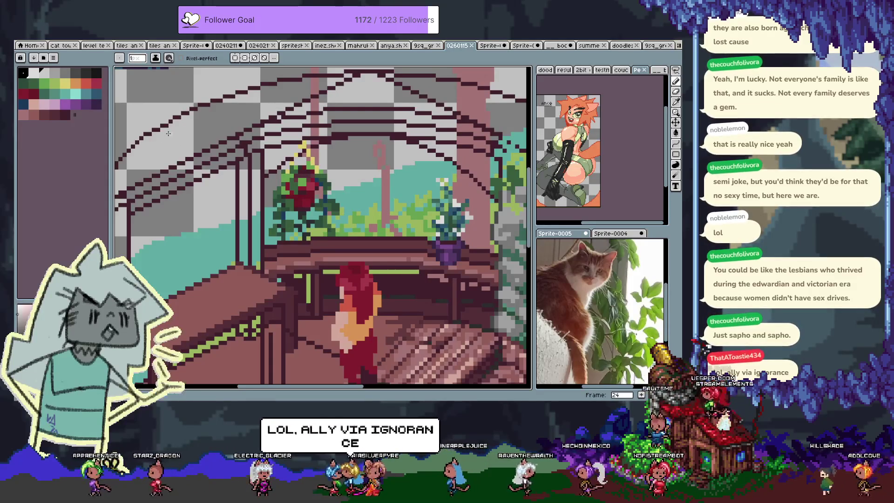
click(65, 83)
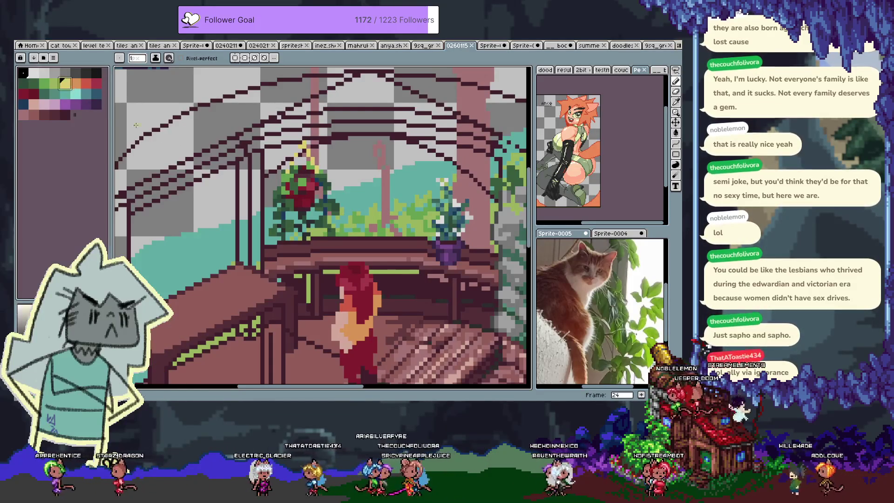
click(75, 83)
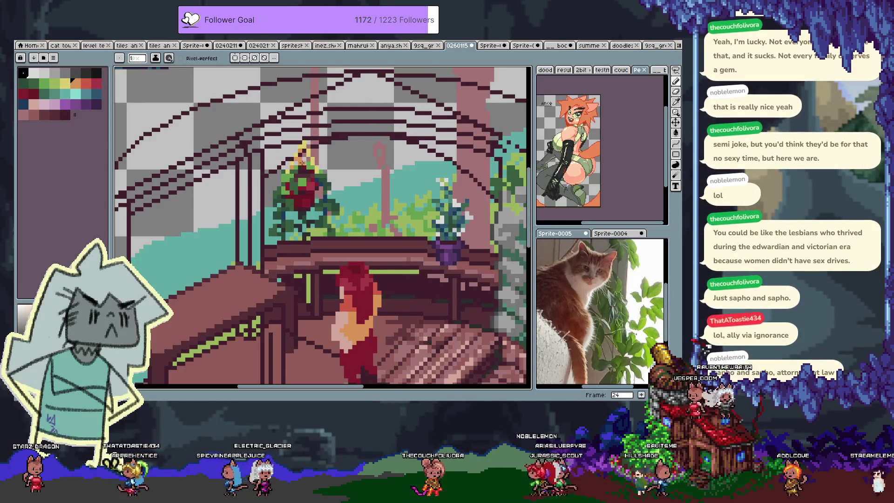
key(bracketright)
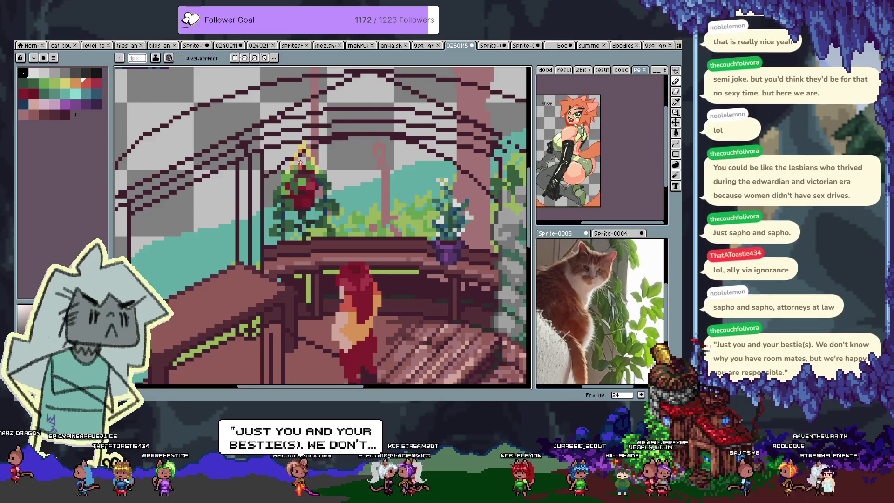
key(i)
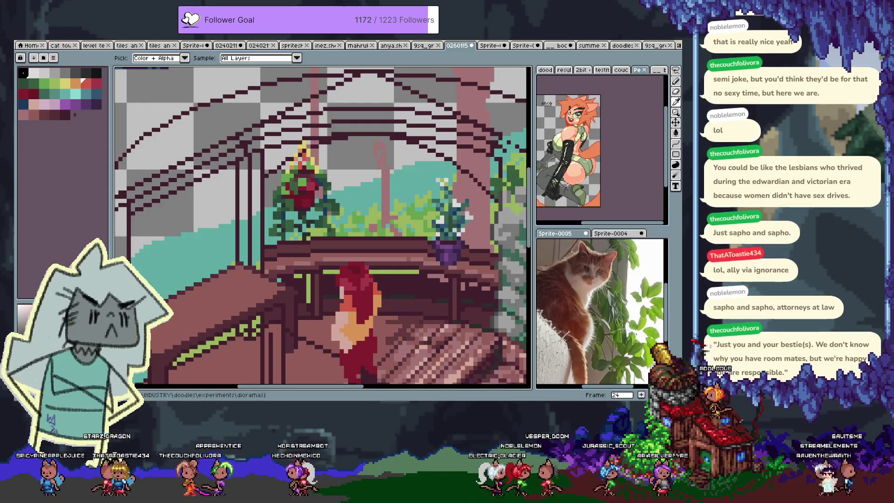
Step: Pan around the scene and sample teal and a darker plant green as drawing colours
mouse_move(330, 244)
mouse_down()
mouse_move(319, 226)
mouse_move(279, 246)
mouse_up()
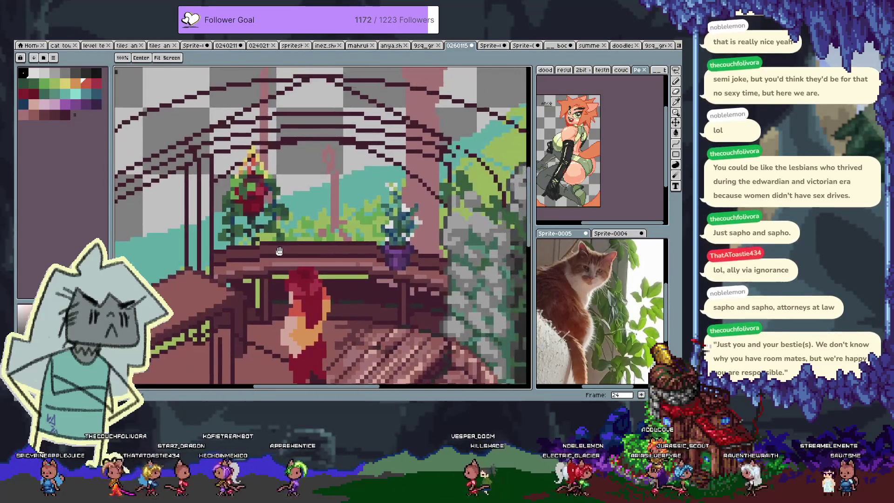
scroll(358, 235, down, 2)
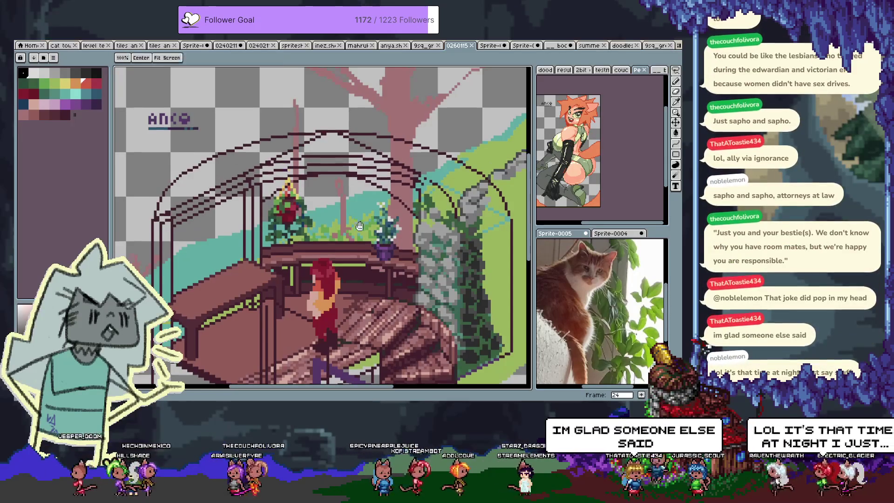
scroll(371, 197, down, 3)
scroll(302, 191, up, 2)
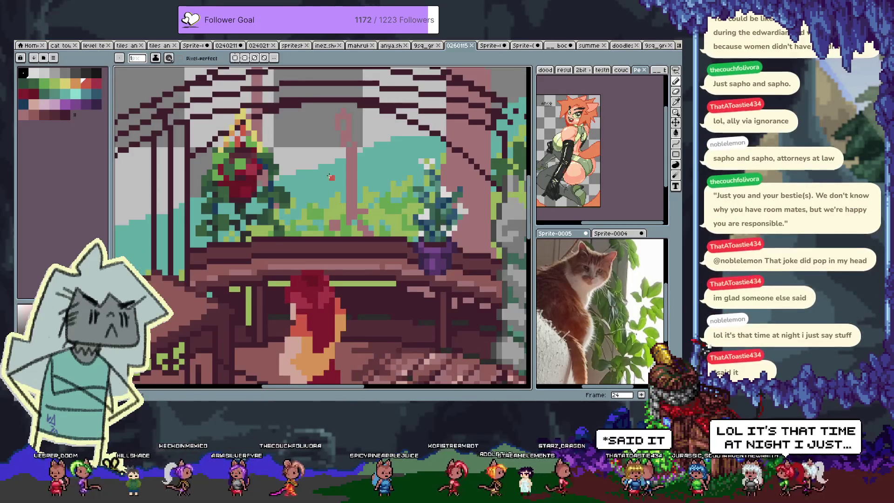
click(55, 94)
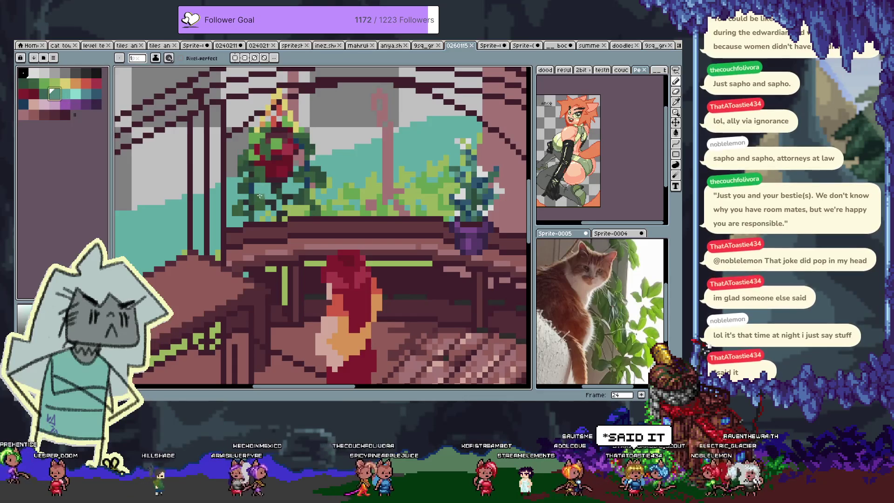
alt+click(258, 194)
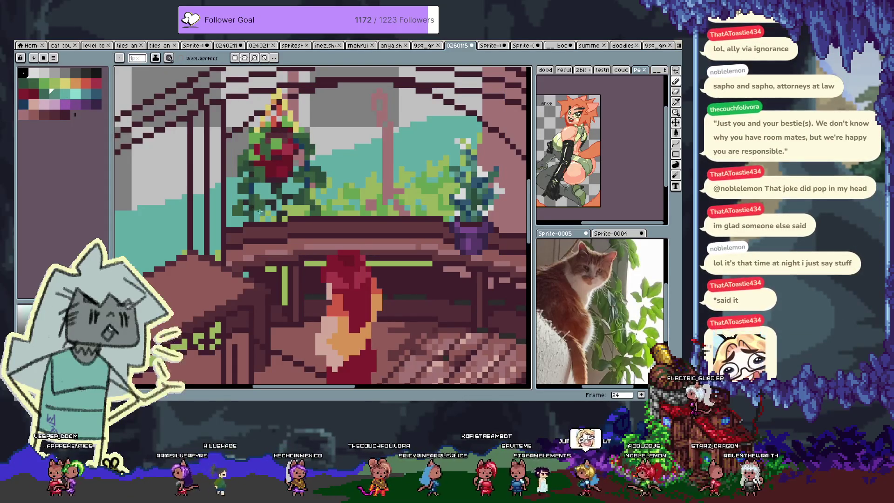
drag(298, 187, 282, 186)
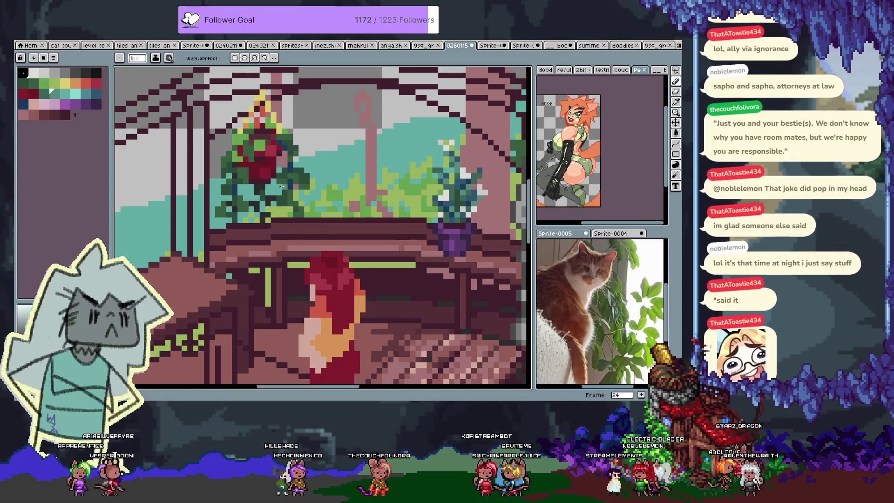
drag(278, 120, 307, 134)
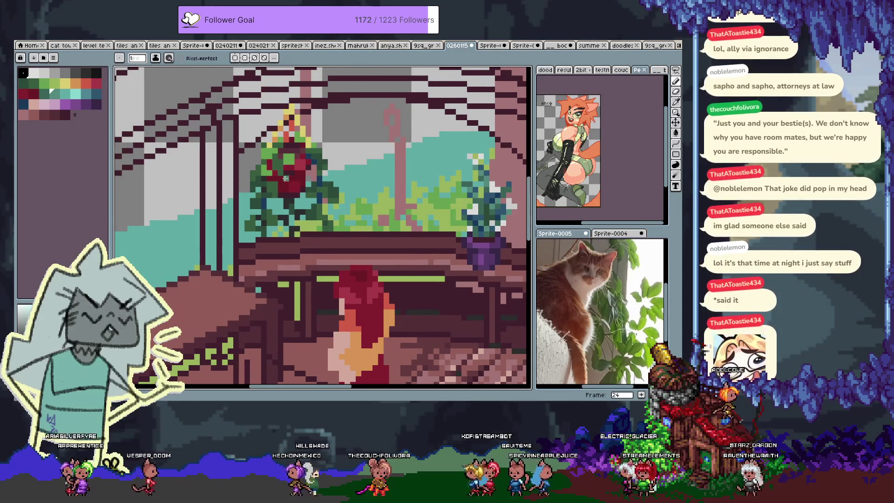
alt+click(265, 162)
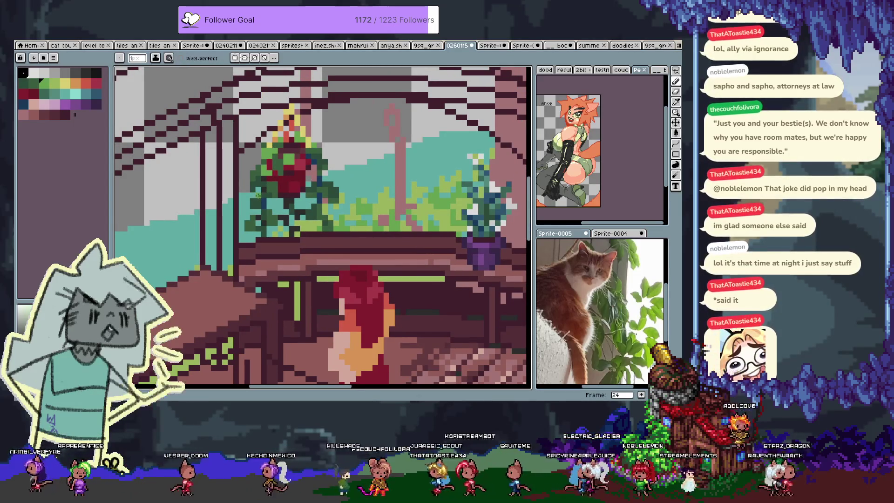
Step: Sample the pink-brown wood colour, draw a light highlight along the ledge edge, and show the timeline
mouse_move(386, 258)
mouse_down()
mouse_move(300, 291)
mouse_move(370, 172)
mouse_move(395, 186)
mouse_move(404, 212)
mouse_up()
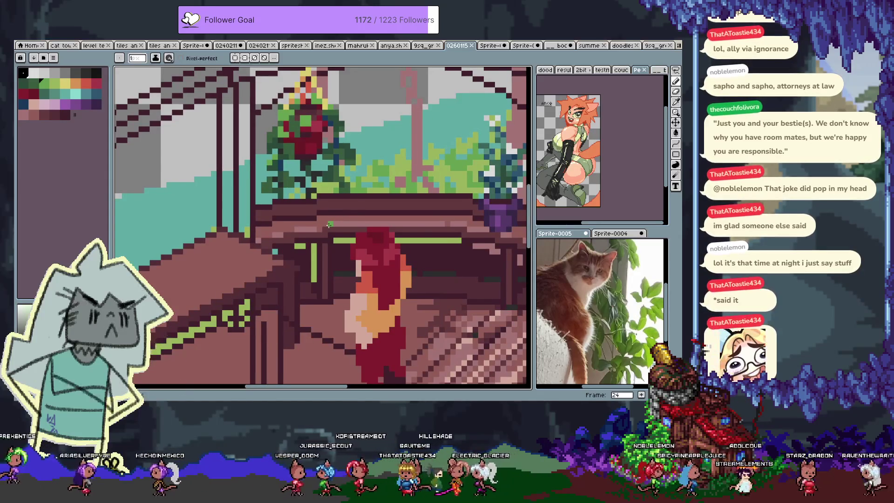
key(space)
mouse_move(366, 220)
mouse_down()
mouse_move(314, 194)
mouse_move(314, 233)
mouse_up()
drag(387, 279, 375, 282)
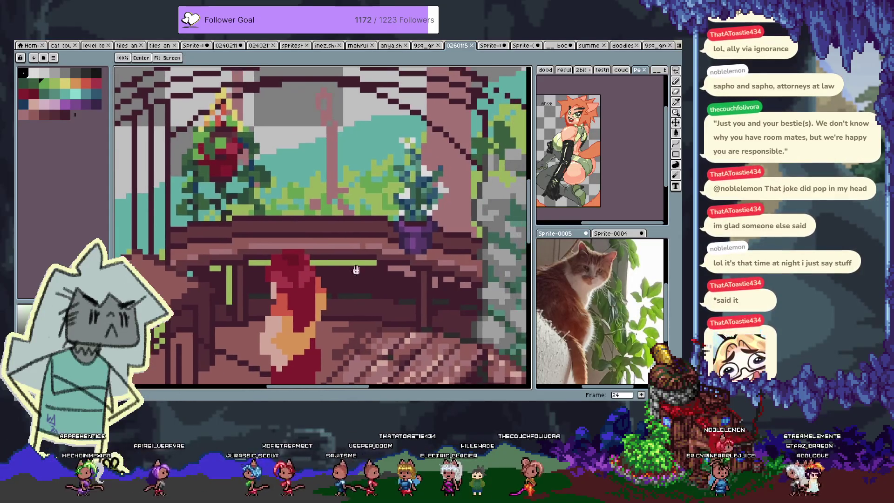
alt+click(209, 247)
alt+click(172, 242)
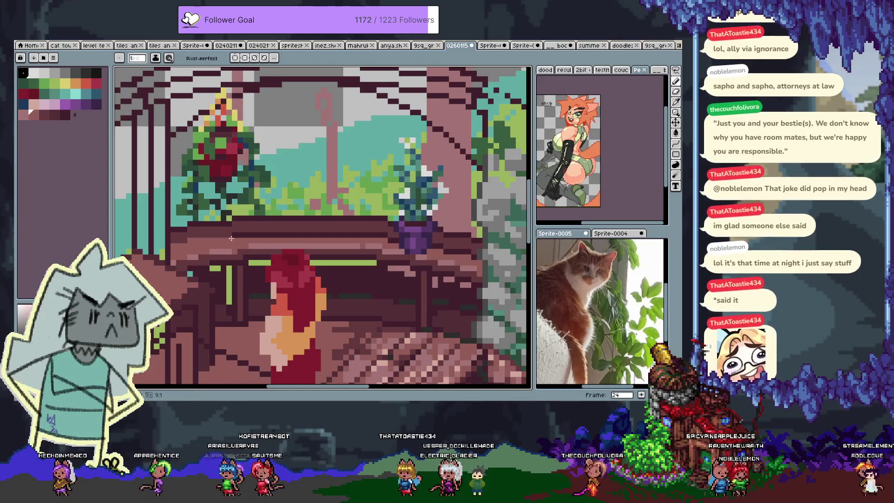
drag(348, 227, 381, 236)
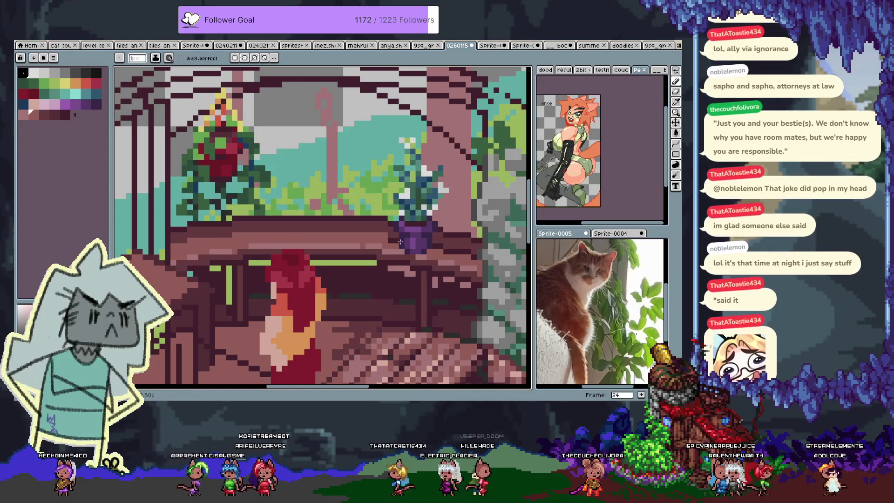
key(Tab)
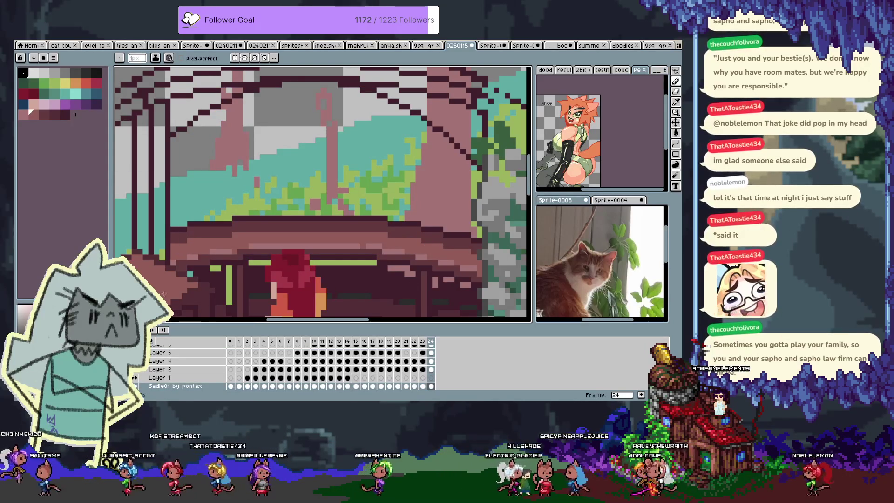
Step: Sample a colour from the canvas and pan across to the ivy on the right
key(Tab)
drag(180, 223, 239, 227)
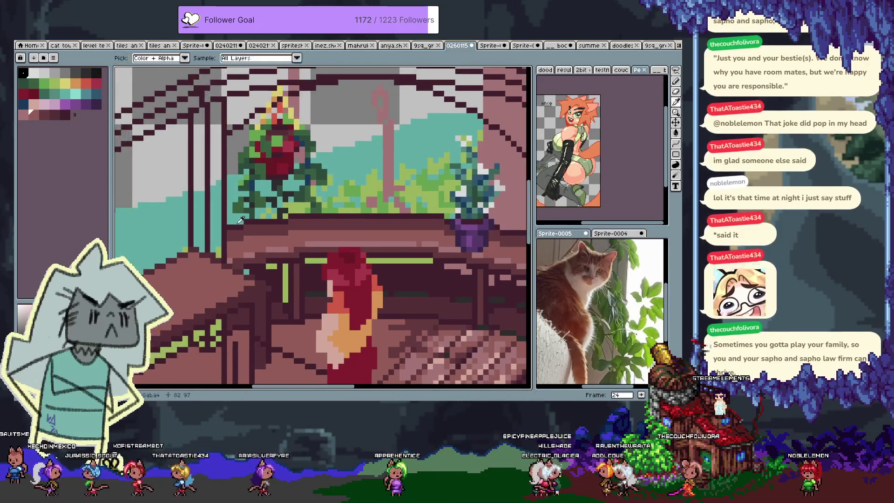
alt+click(239, 227)
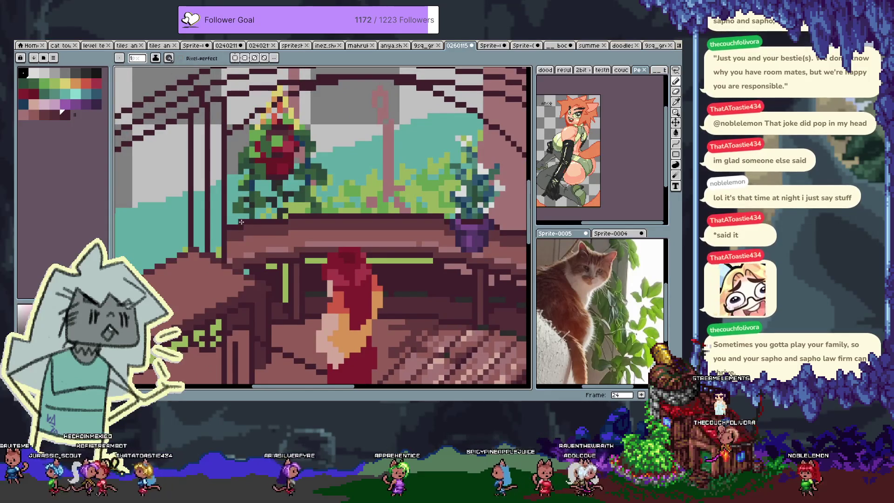
drag(424, 229, 338, 231)
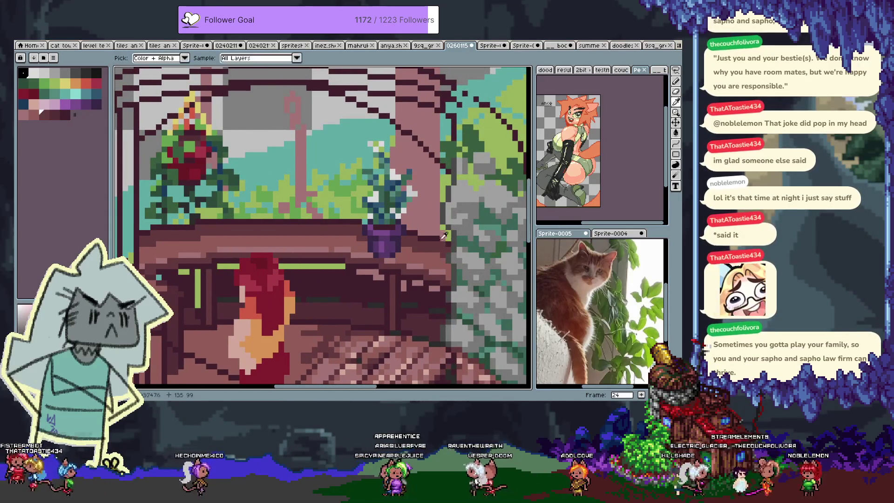
drag(211, 260, 346, 250)
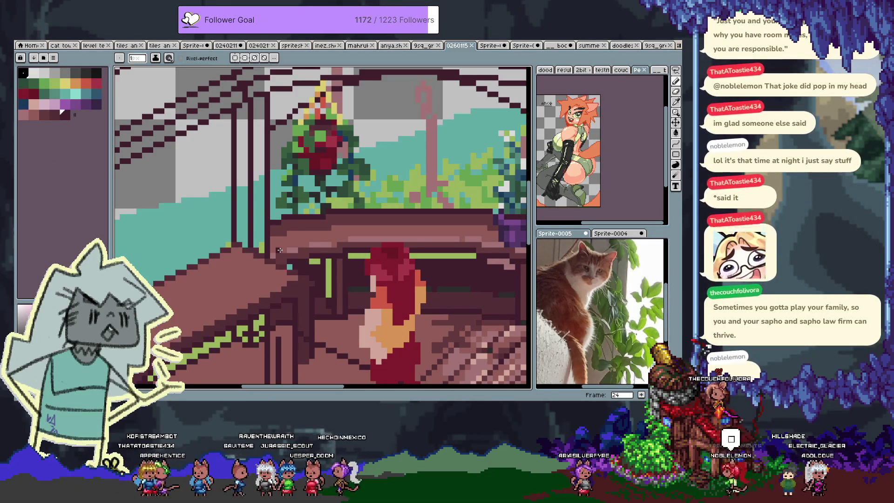
scroll(294, 246, up, 3)
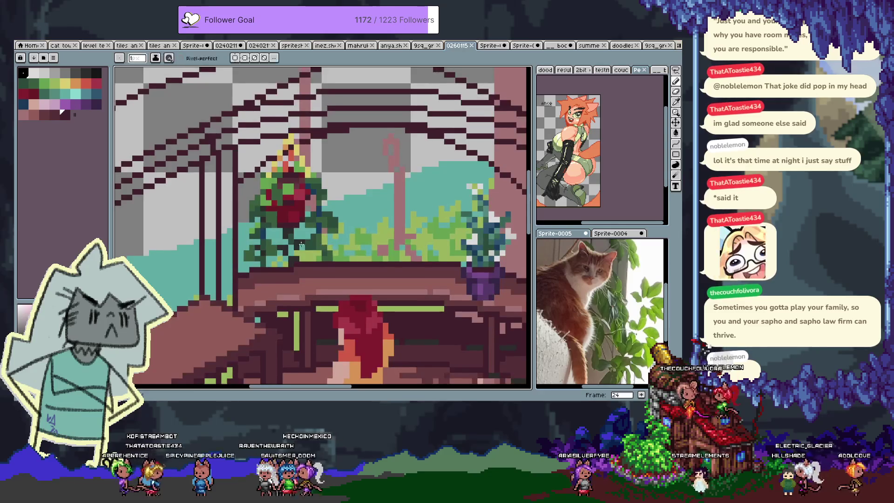
Step: Bring the hanging plant and ledge back into view and choose teal as the drawing colour
key(Tab)
key(v)
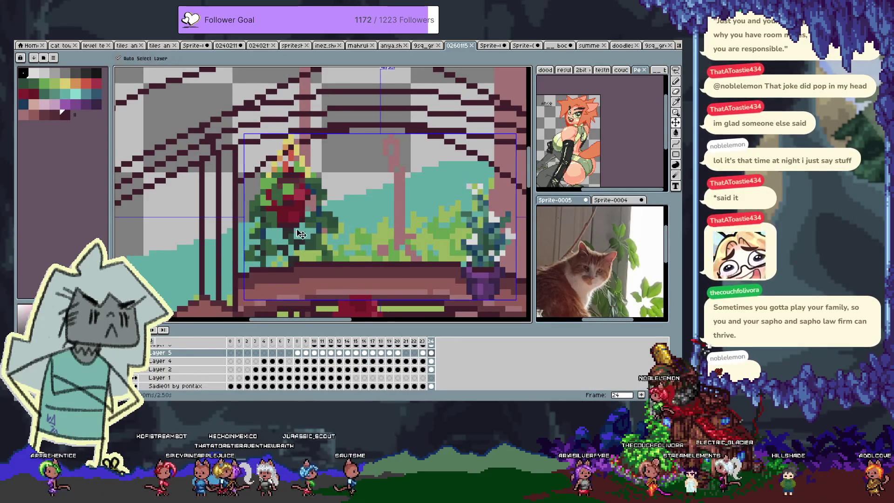
drag(404, 241, 304, 191)
scroll(338, 213, down, 3)
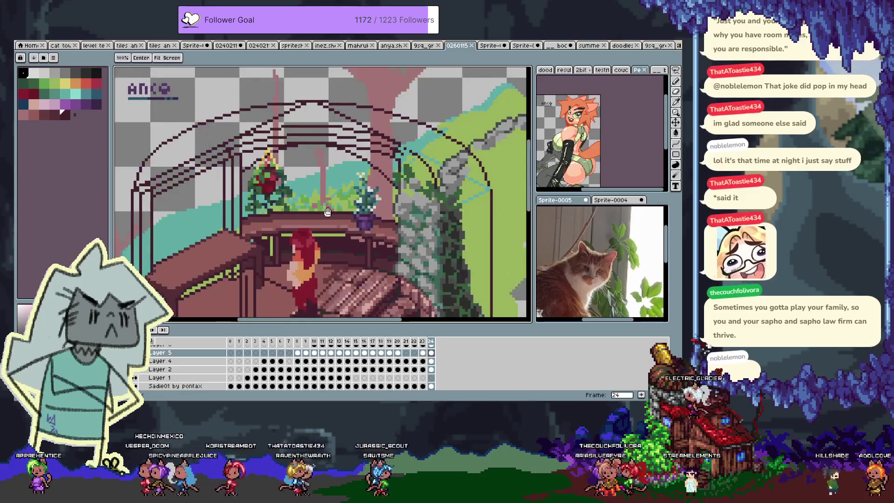
scroll(349, 200, up, 3)
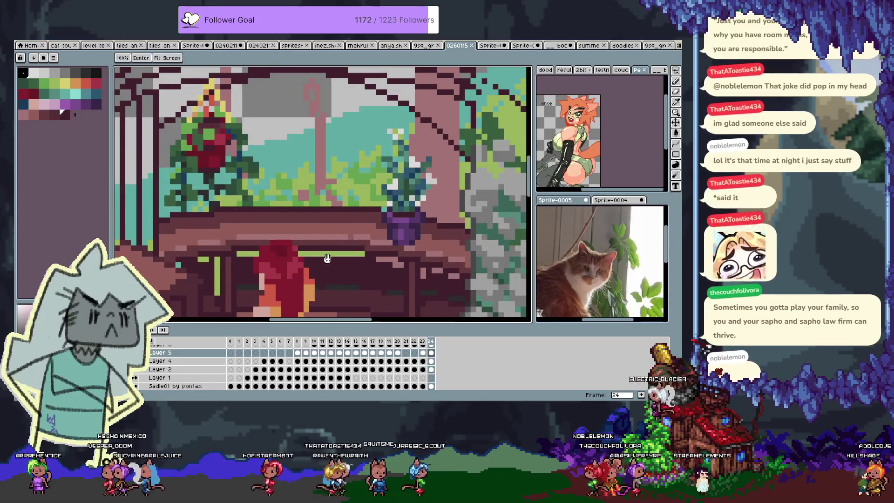
scroll(225, 212, up, 1)
scroll(224, 212, down, 1)
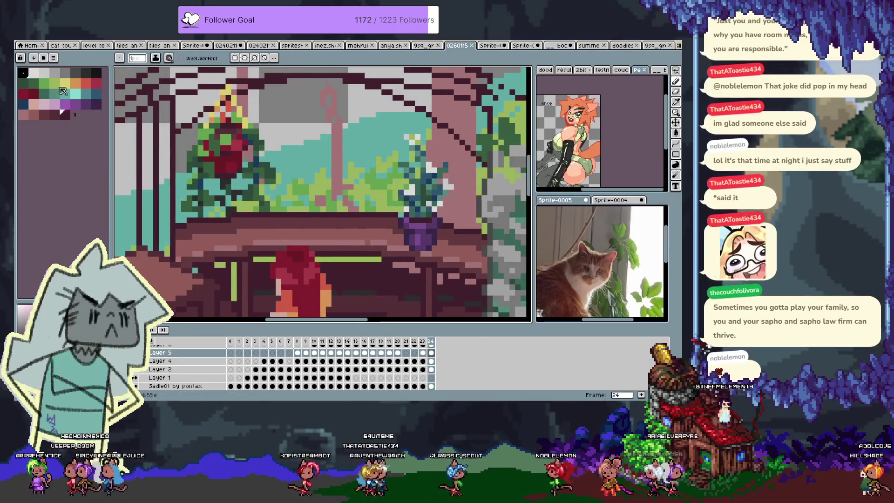
click(44, 73)
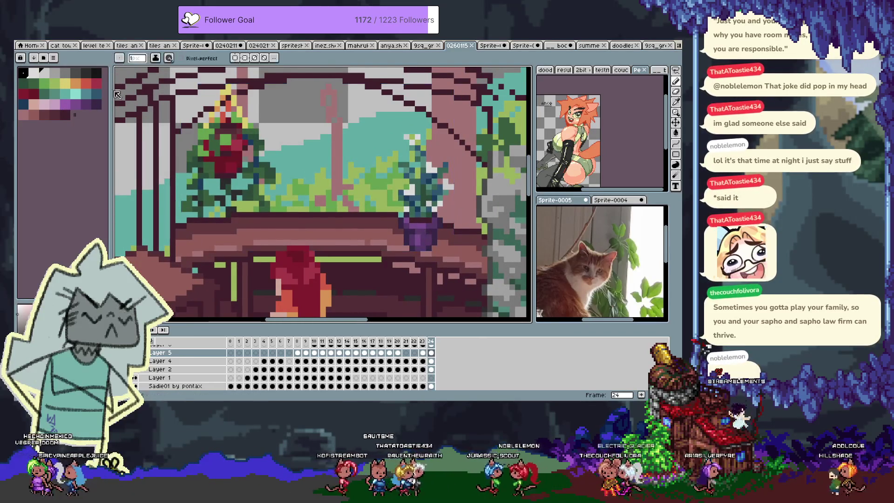
click(78, 96)
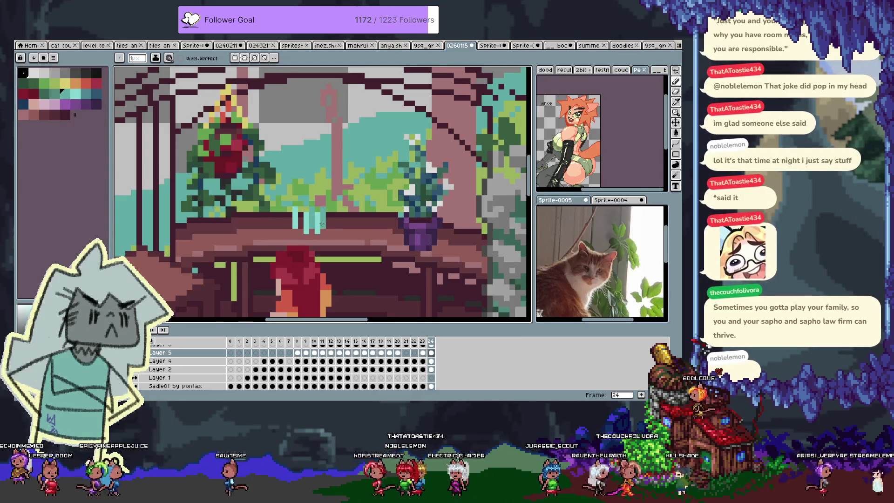
Step: Widen the teal vase with lighter cyan pixels, then lasso it over beside the purple pot
key(ctrl)
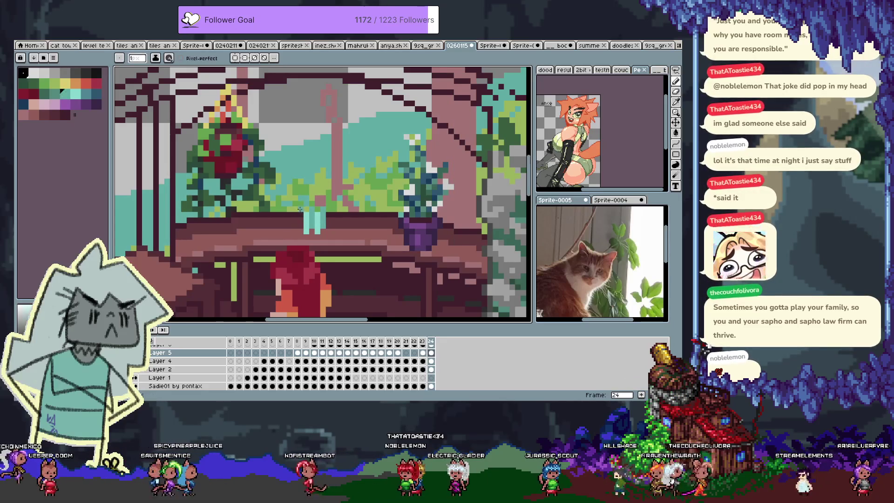
drag(297, 217, 297, 231)
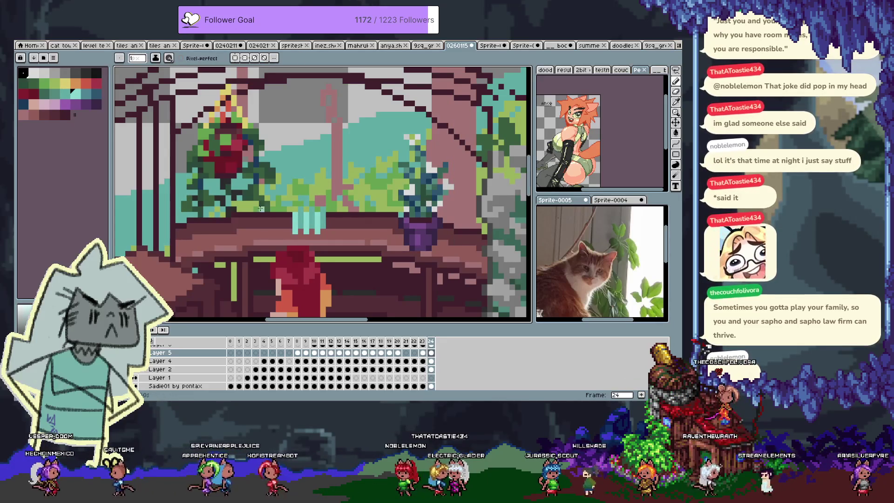
click(44, 104)
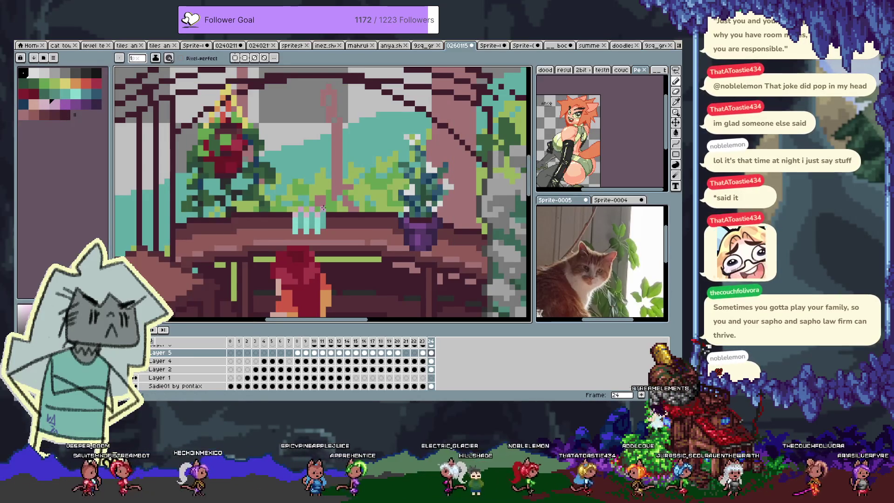
click(54, 85)
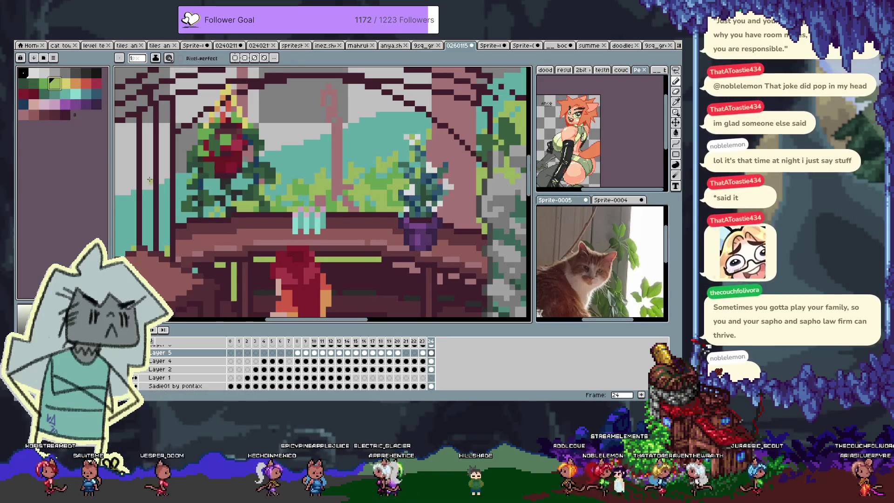
key(m)
mouse_move(340, 237)
mouse_down()
mouse_move(384, 256)
mouse_move(380, 236)
mouse_up()
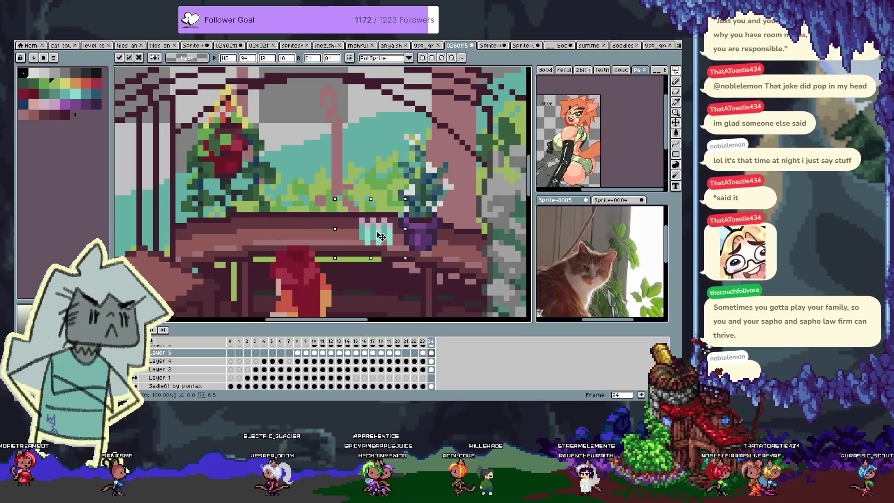
Step: Commit the vase beside the purple pot and return to the pencil with a dark colour
click(329, 202)
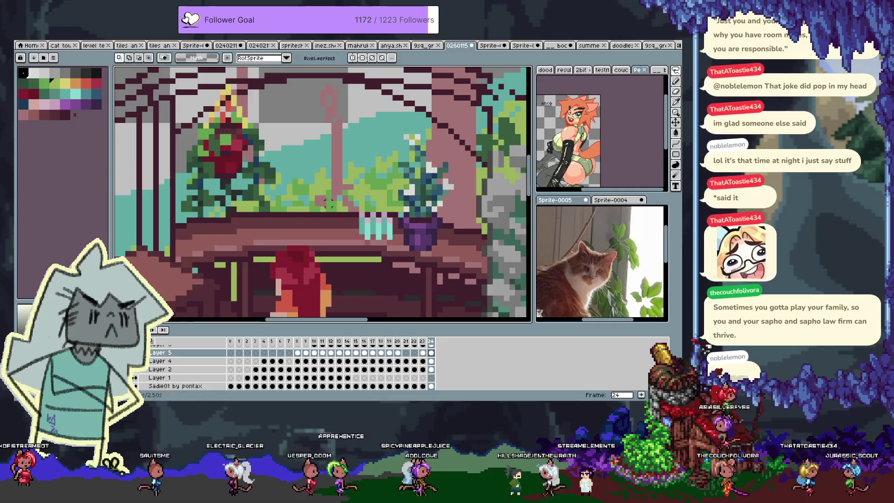
click(23, 84)
key(b)
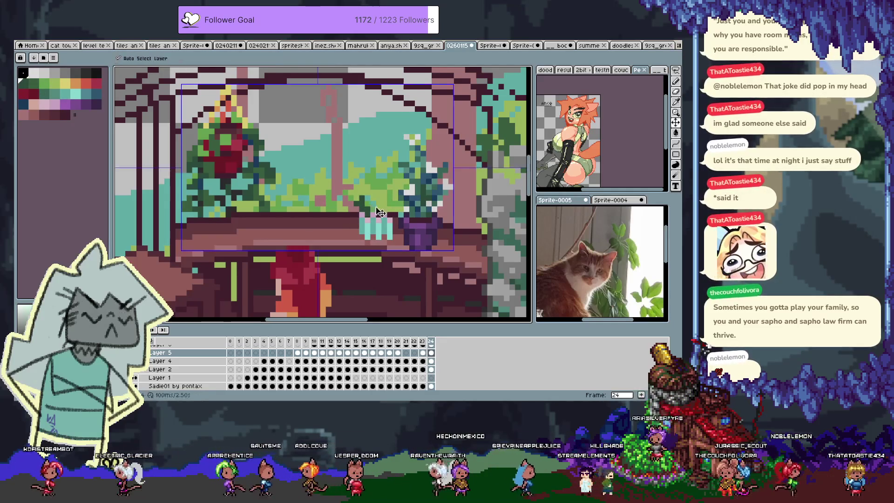
Step: Move the teal vase down to the scene's far left beside the stairs and commit
key(v)
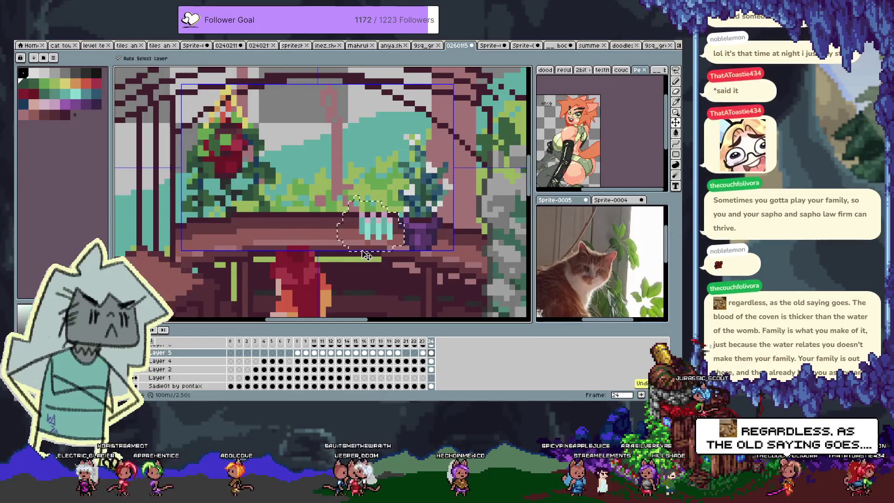
scroll(368, 219, up, 2)
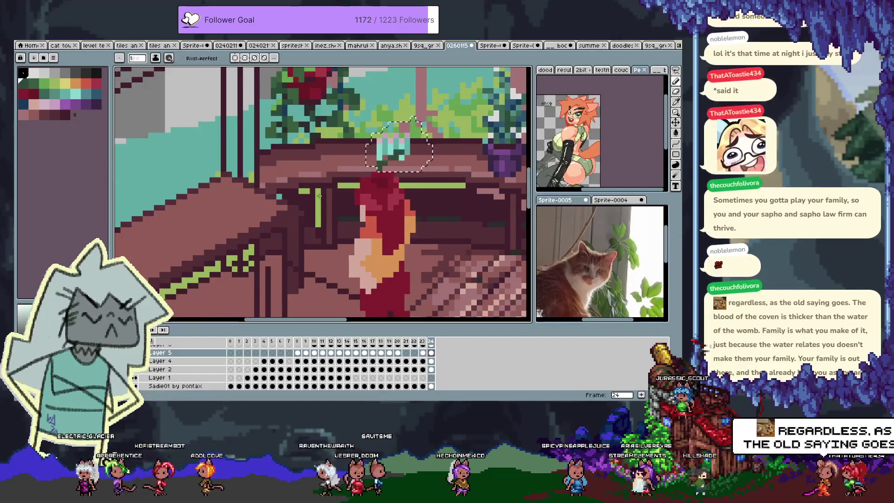
mouse_move(397, 156)
mouse_down()
mouse_move(235, 242)
mouse_move(221, 195)
mouse_up()
key(Return)
drag(424, 155, 371, 215)
key(space)
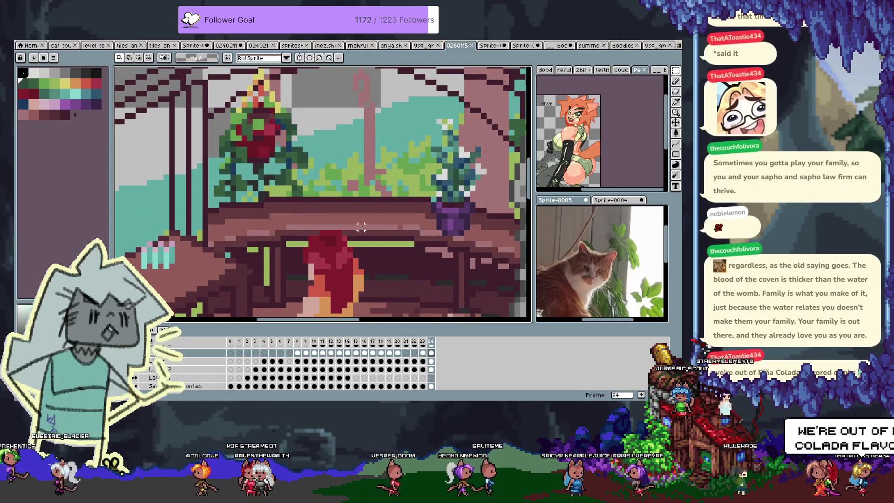
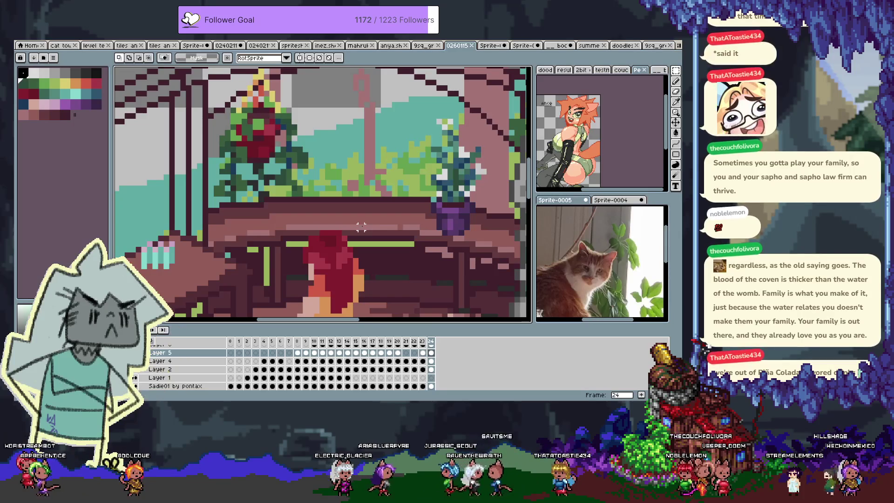
Step: Pan toward the shelf and plants and select the Sadie01 figure layer
scroll(231, 213, down, 5)
scroll(231, 213, left, 5)
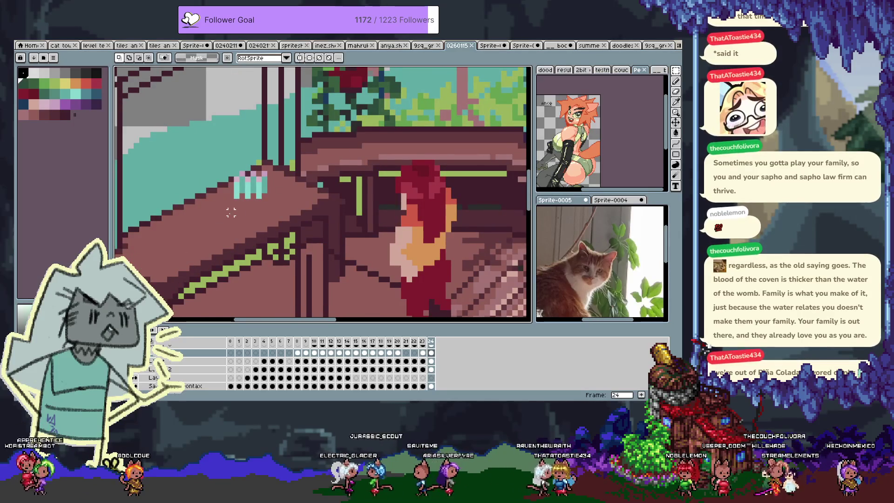
key(h)
drag(229, 213, 151, 281)
key(i)
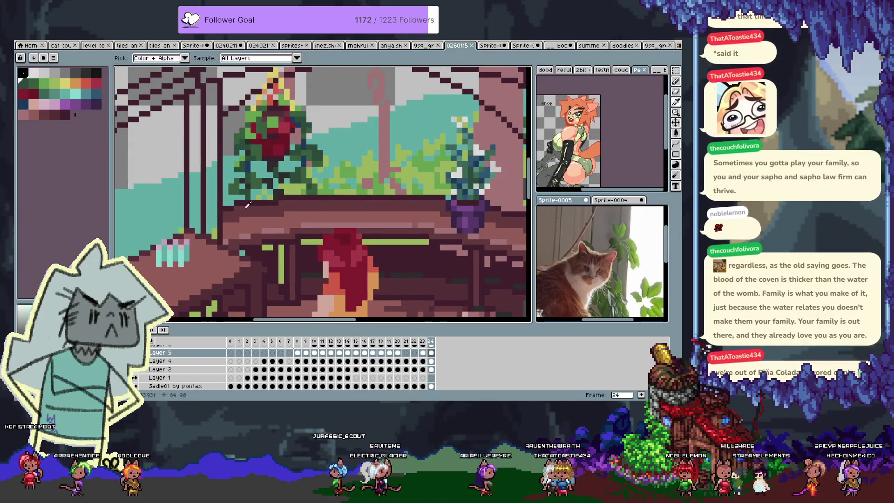
key(v)
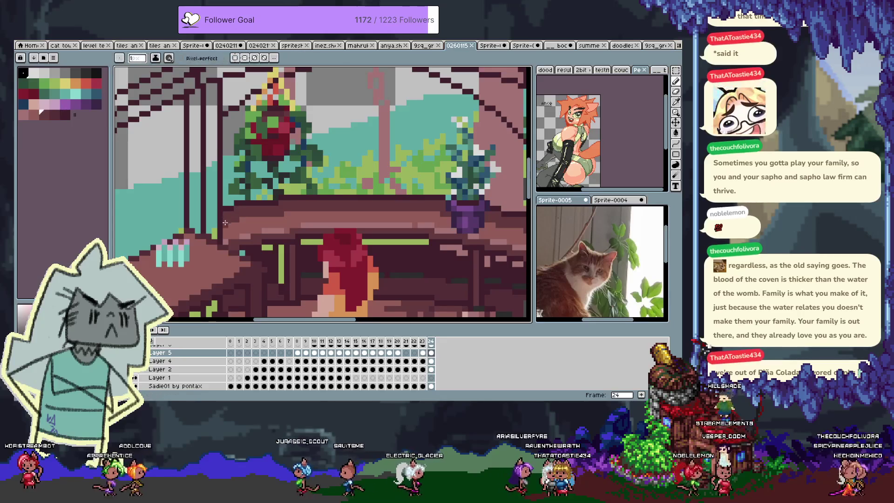
click(235, 221)
key(b)
drag(235, 221, 158, 208)
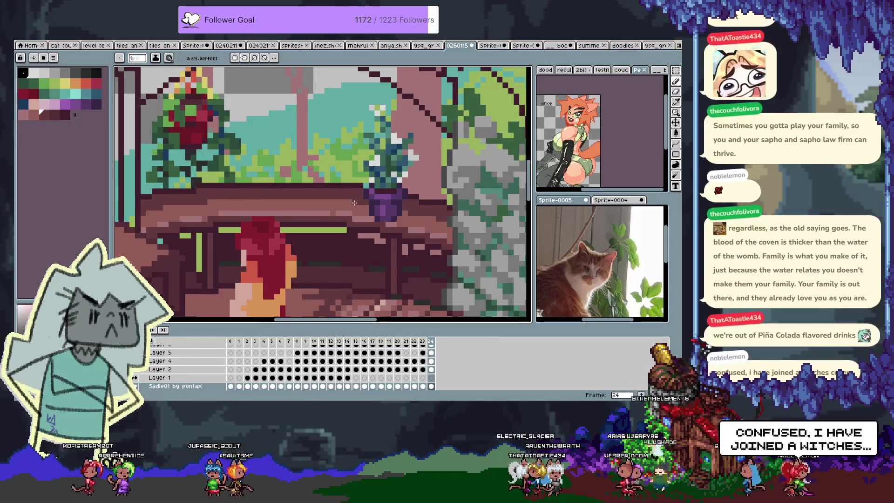
right_click(351, 256)
key(Escape)
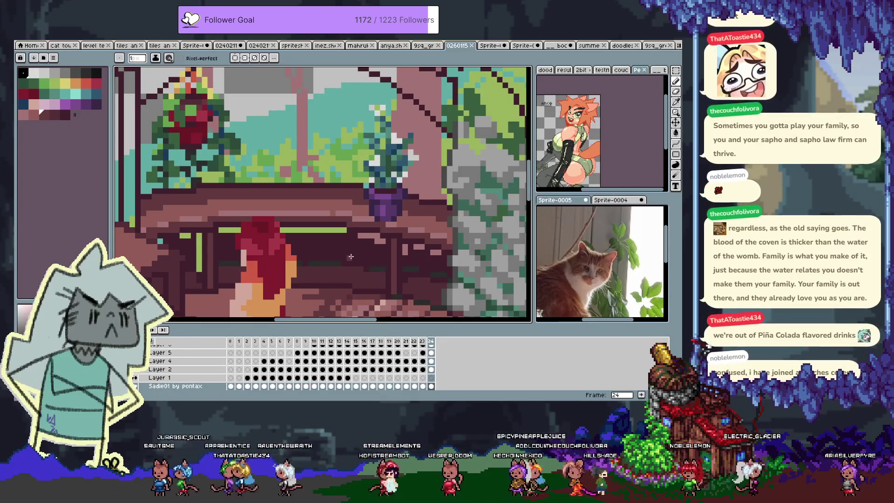
Step: Make Layer 5 active again and pick a colour from the artwork near the table
key(i)
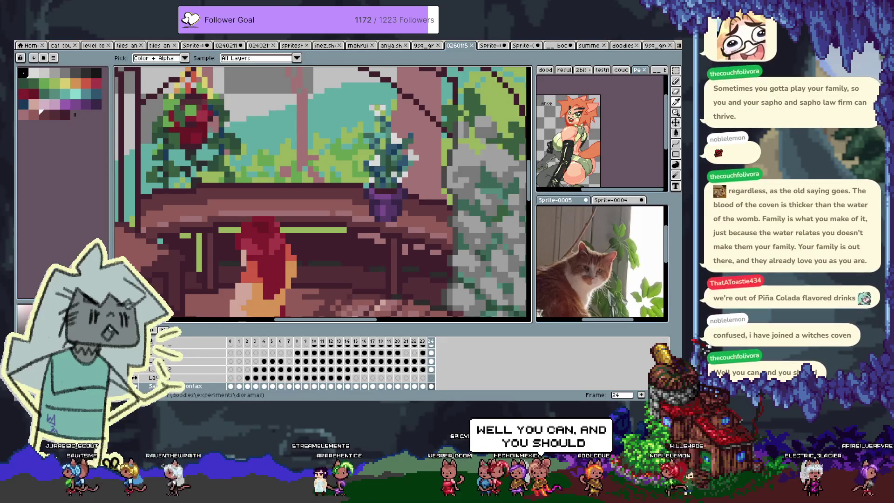
key(h)
drag(352, 256, 311, 264)
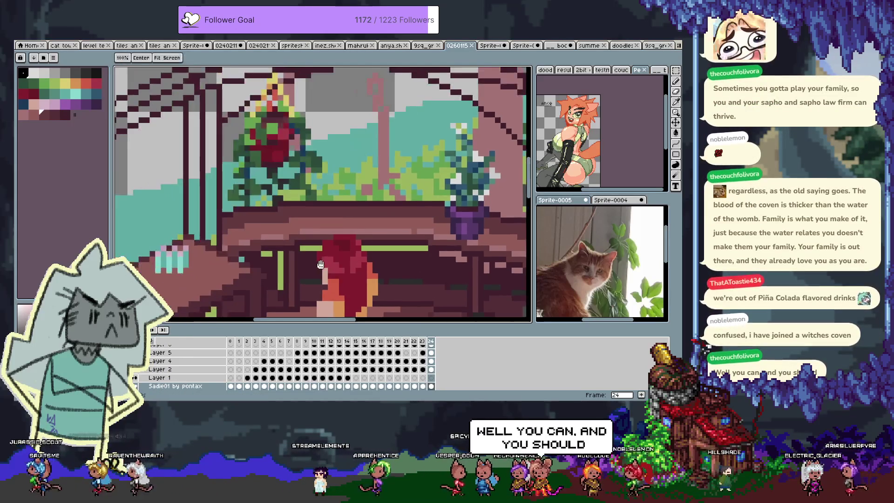
drag(268, 219, 263, 238)
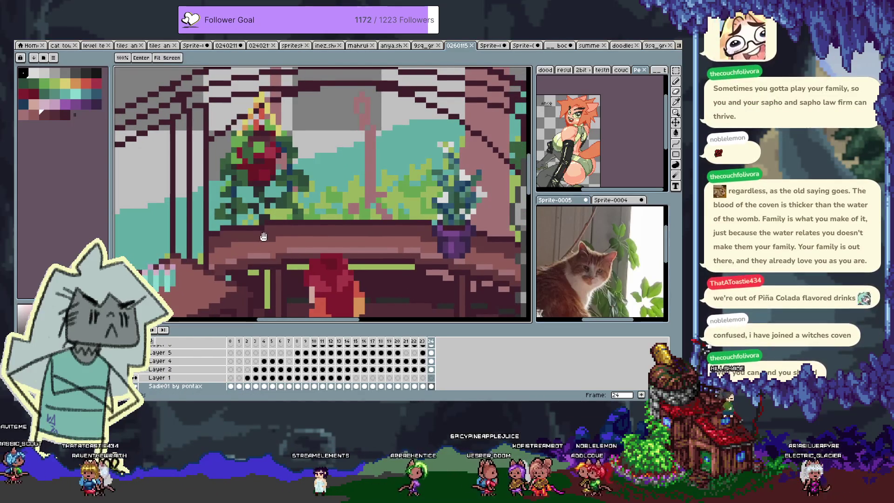
key(Up)
key(Up)
key(Up)
key(b)
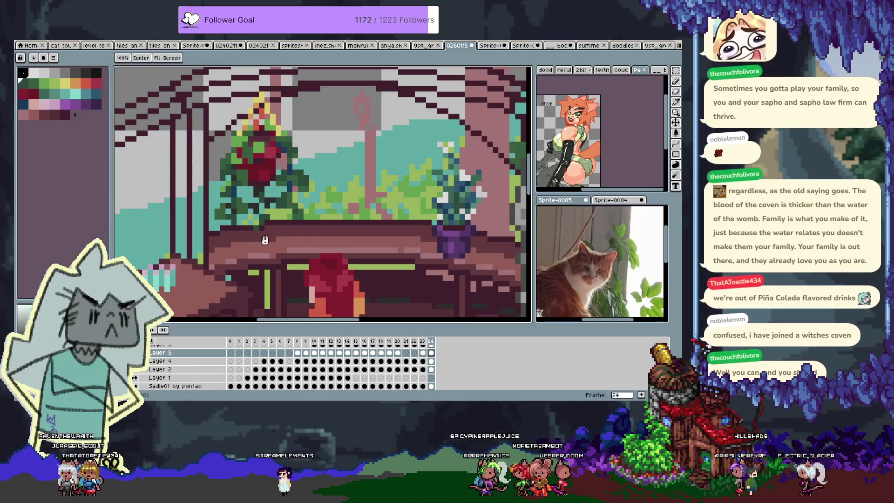
alt+click(237, 233)
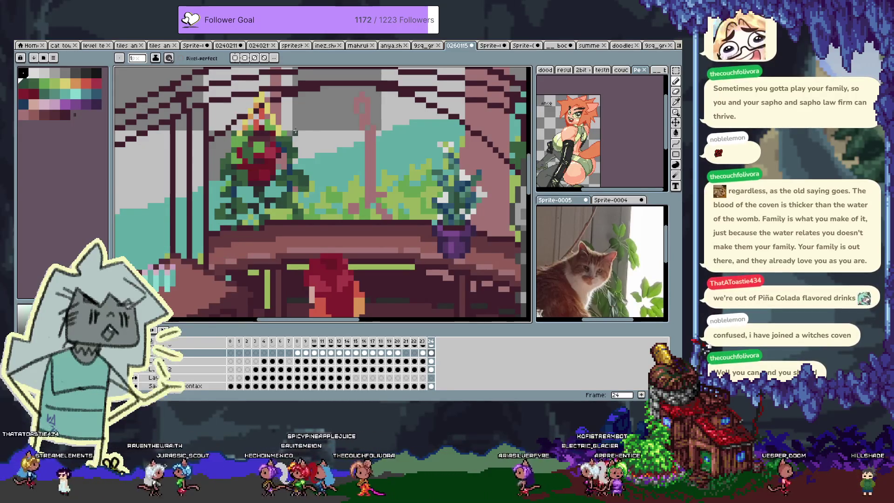
drag(271, 150, 252, 178)
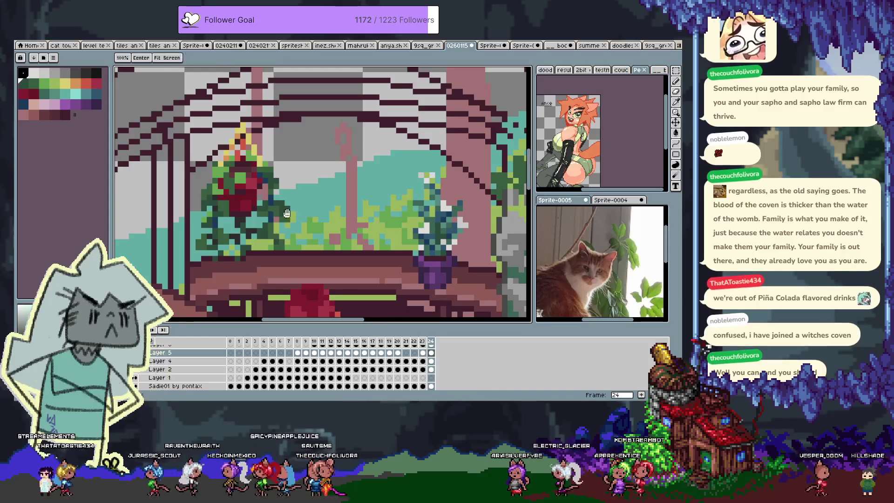
scroll(279, 219, right, 3)
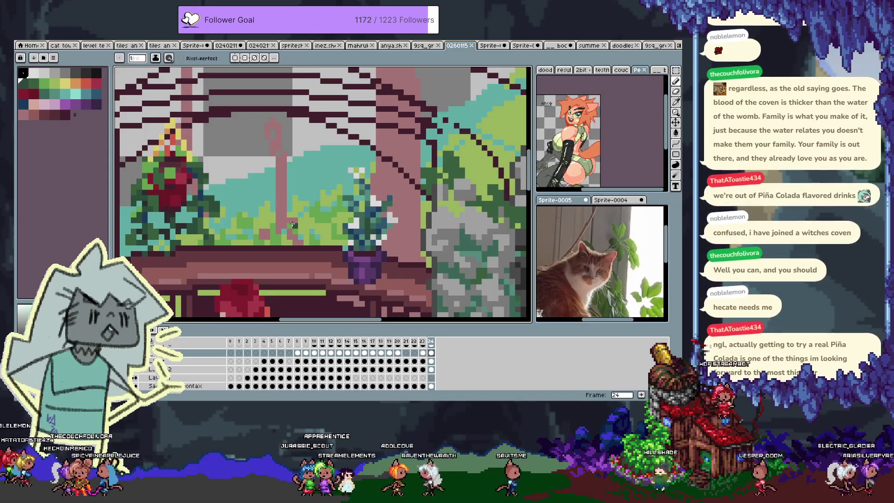
mouse_move(351, 293)
mouse_down()
mouse_move(403, 189)
mouse_move(377, 248)
mouse_up()
Step: Loosely lasso the purple plant pot, then drop the selection
key(q)
mouse_move(391, 99)
mouse_down()
mouse_move(338, 247)
mouse_move(434, 126)
mouse_move(419, 116)
mouse_up()
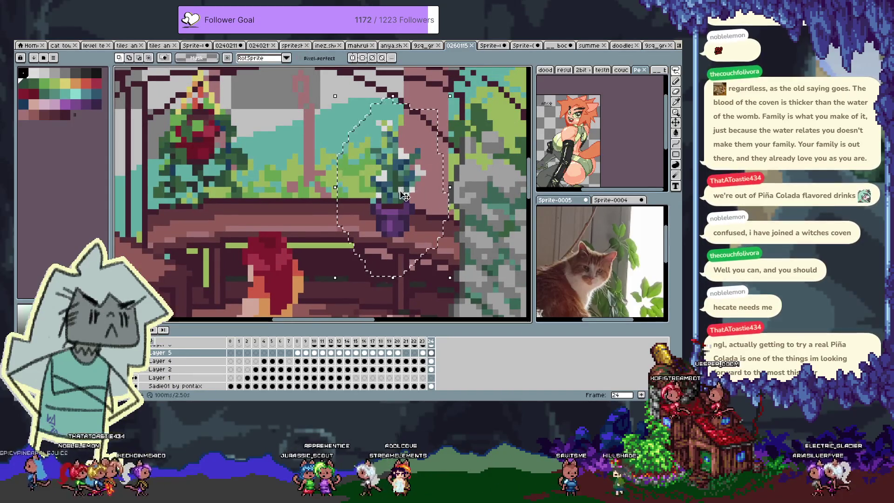
key(ctrl+d)
Step: Pan toward the table and save the greenhouse diorama file with Ctrl+S
key(h)
drag(312, 248, 354, 259)
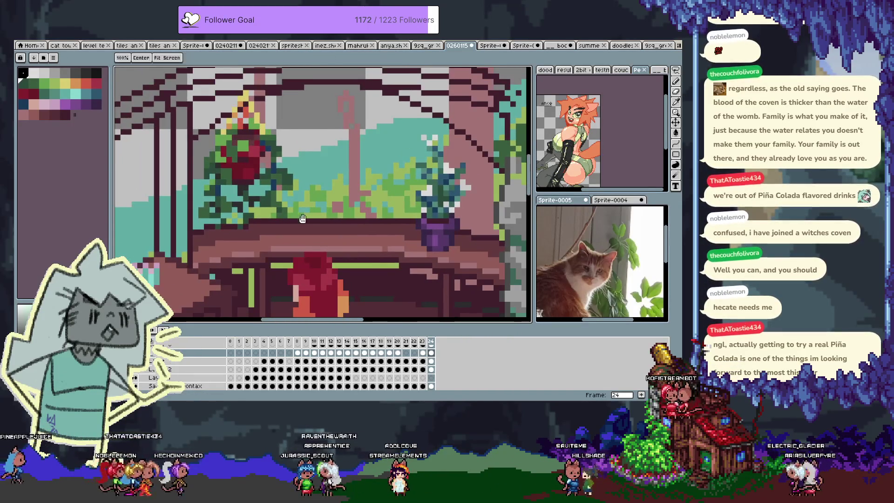
scroll(389, 151, up, 1)
scroll(389, 151, up, 1)
key(ctrl+s)
scroll(353, 204, down, 1)
scroll(321, 207, up, 1)
mouse_move(259, 196)
mouse_down()
mouse_move(245, 184)
mouse_move(259, 186)
mouse_move(240, 200)
mouse_up()
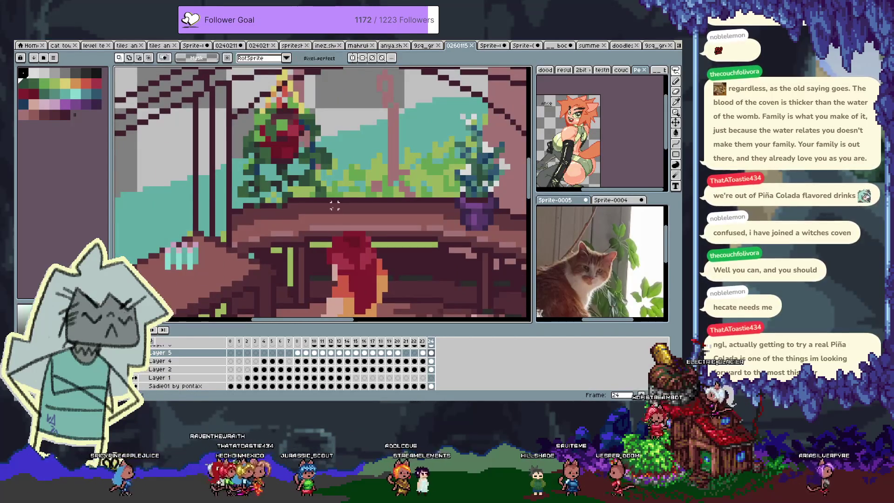
key(Escape)
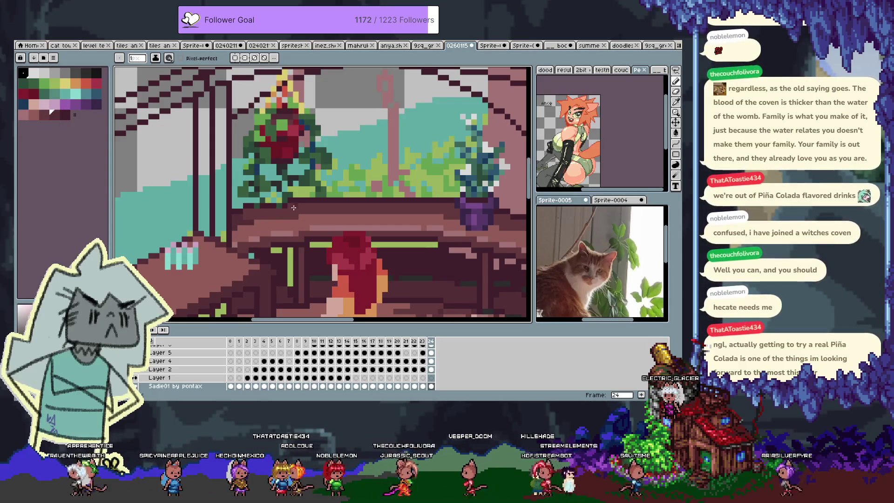
Step: Review the greenhouse, sample the table's pinkish-brown colour, and zoom back onto the table and pot
scroll(326, 210, right, 3)
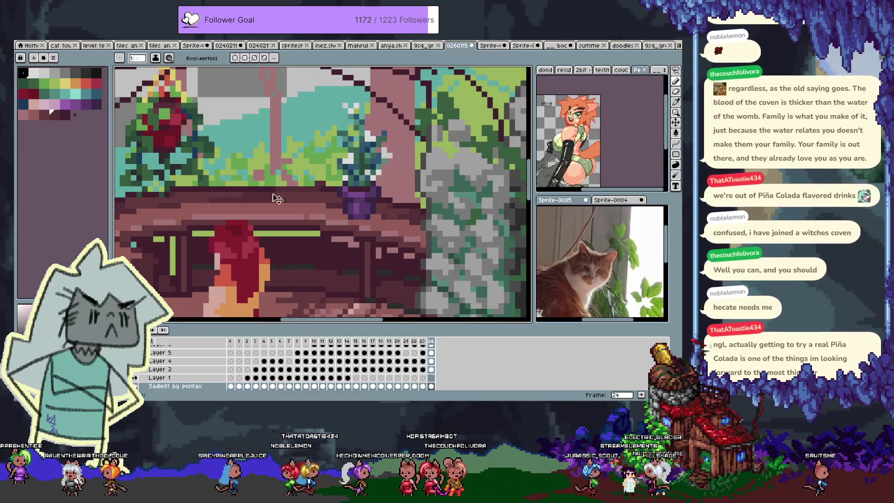
drag(306, 196, 377, 191)
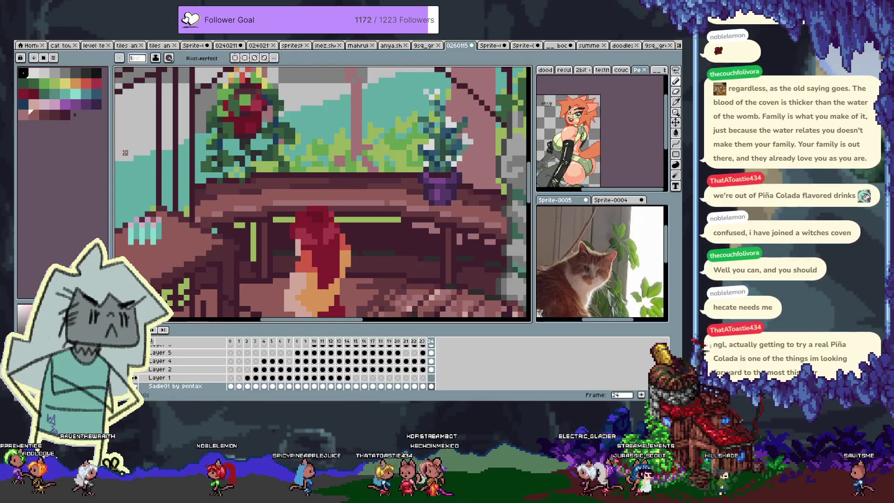
alt+click(288, 189)
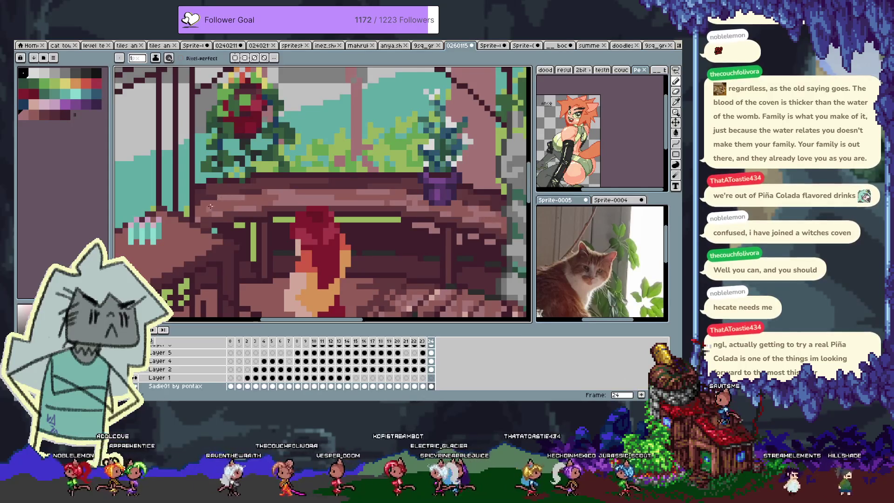
key(alt)
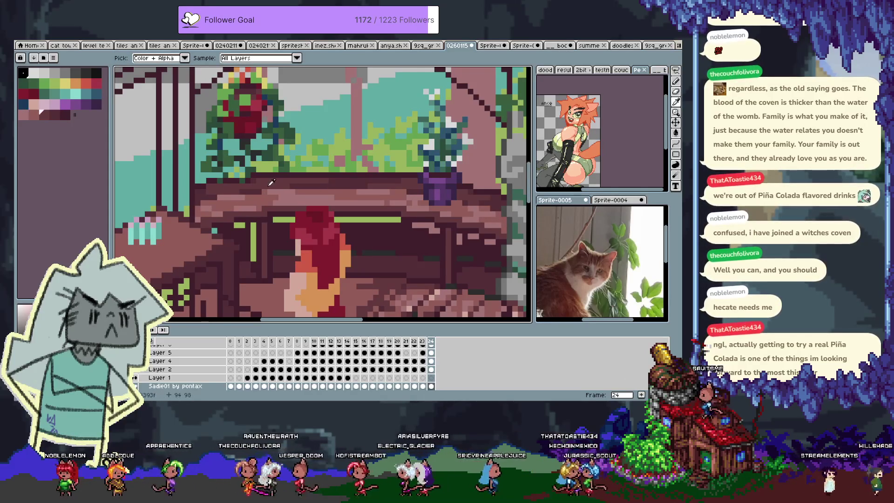
scroll(328, 261, down, 3)
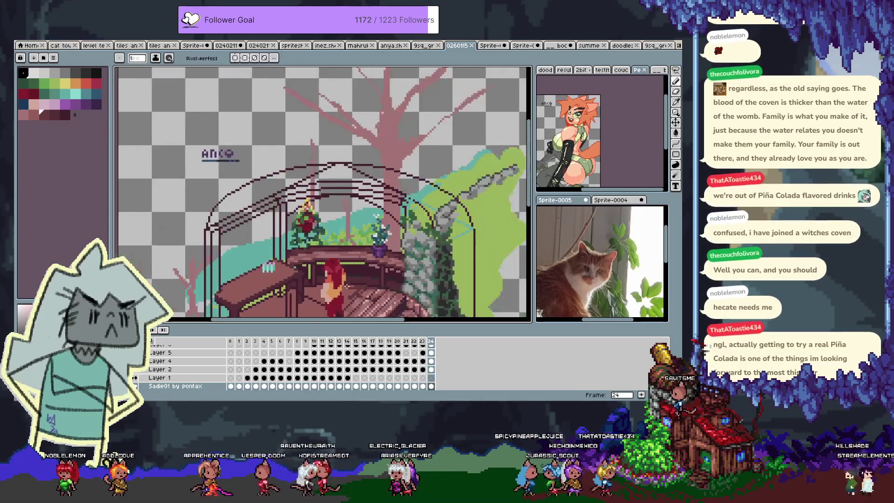
scroll(324, 195, down, 2)
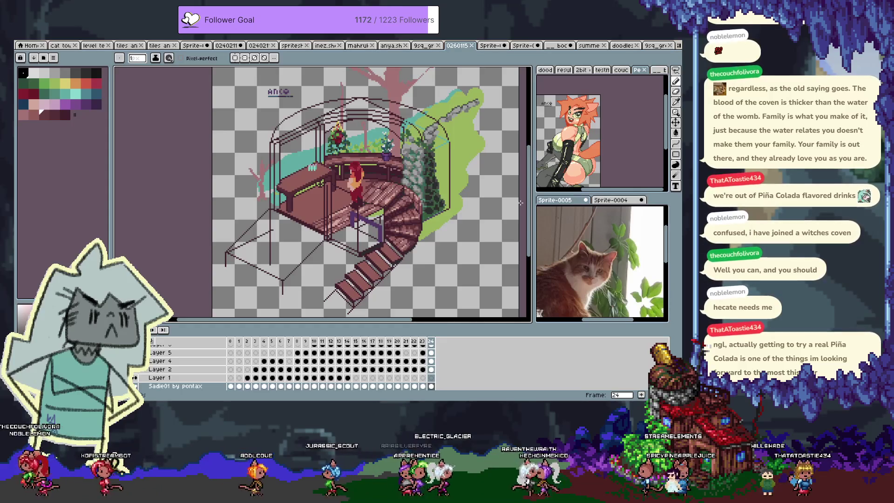
scroll(388, 150, up, 4)
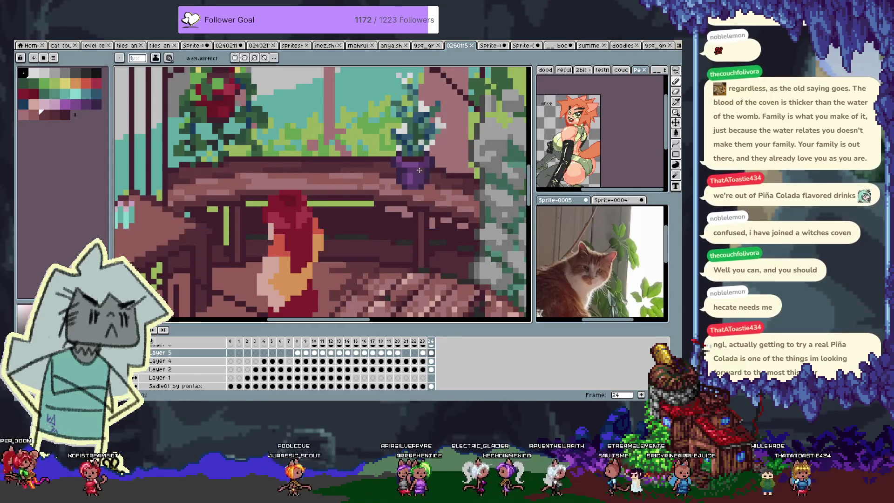
drag(328, 166, 340, 159)
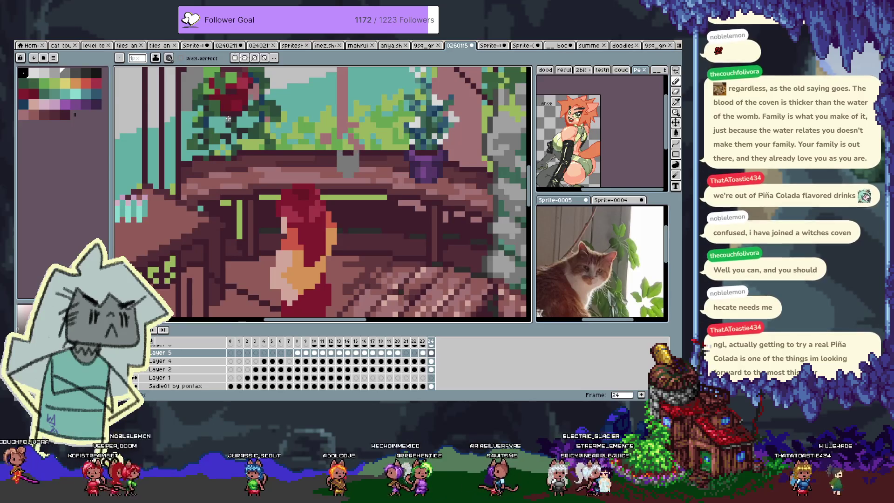
Step: Choose light grey c9c9c9 and add a grey pixel beside the watering can, undoing one edit
click(49, 76)
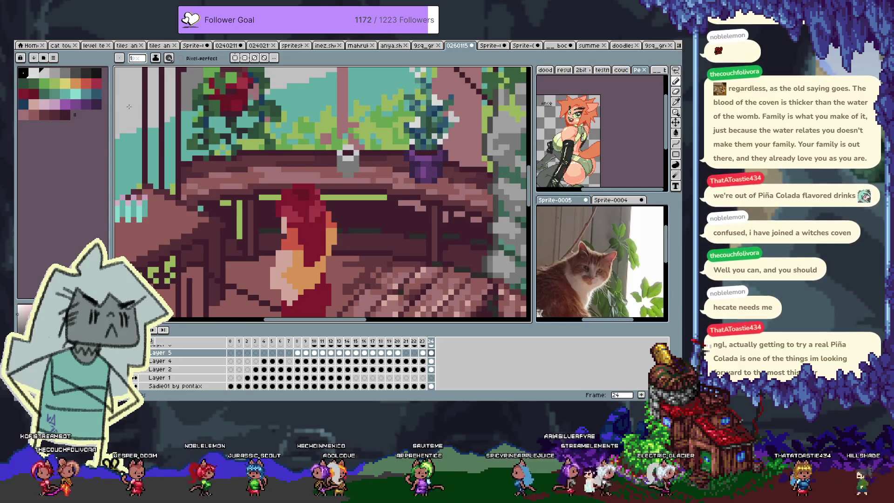
key(alt)
alt+click(346, 160)
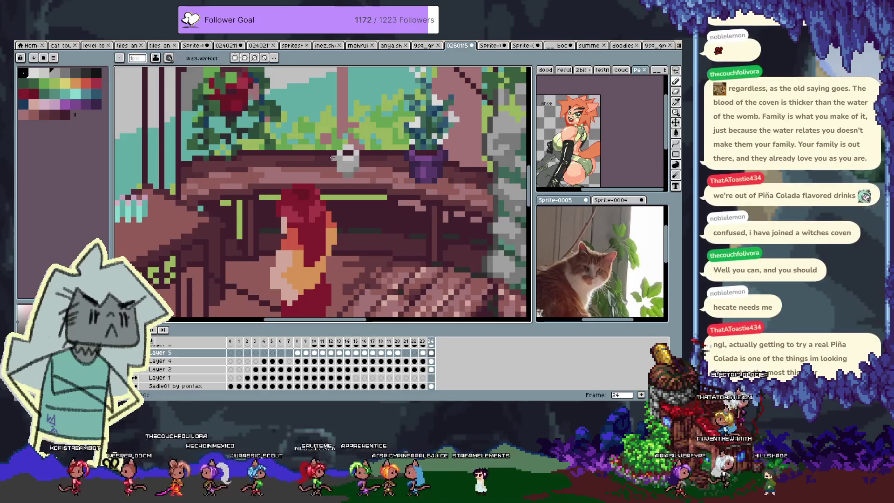
click(331, 165)
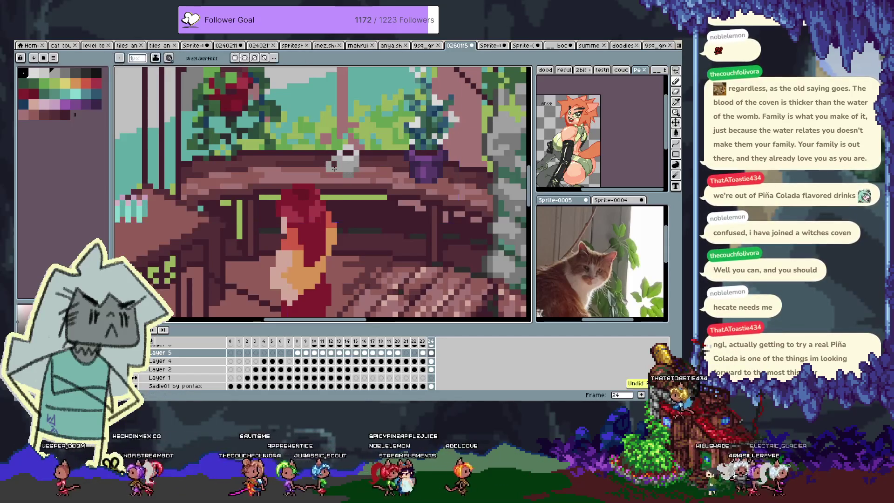
alt+click(340, 170)
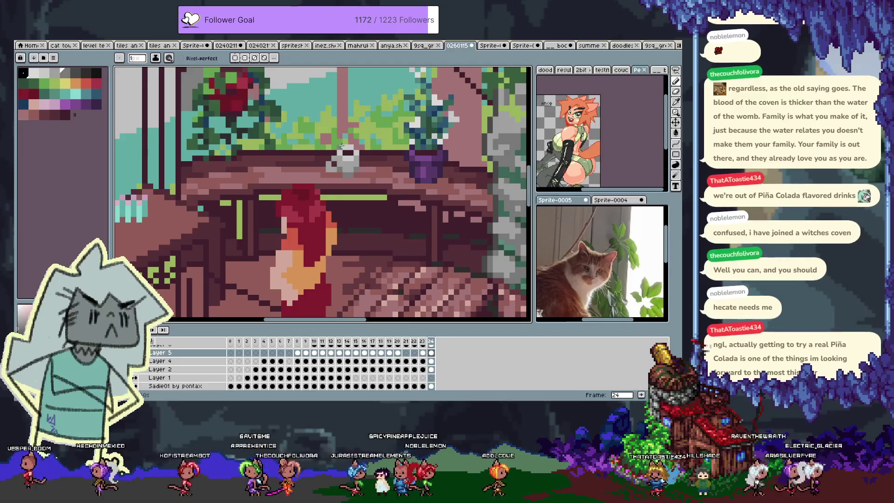
key(ctrl+z)
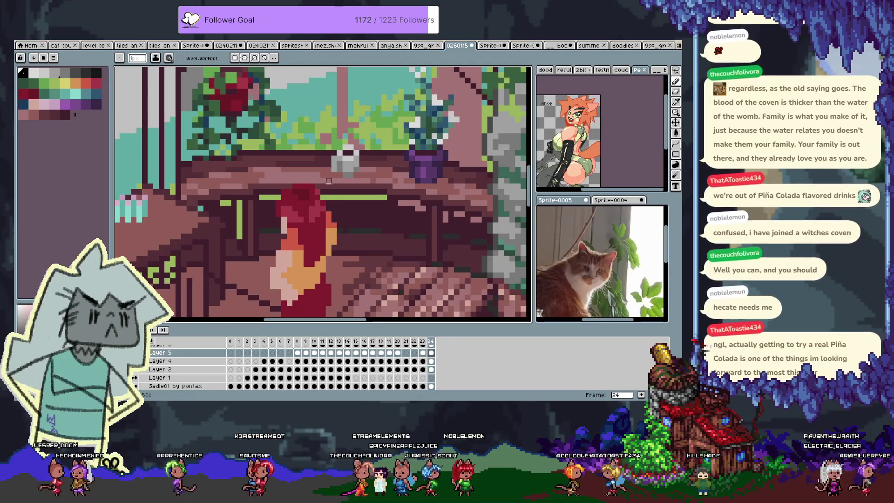
Step: Shade the mug with near-white, grey and dark tones sampled from the artwork
key(v)
key(b)
alt+click(335, 158)
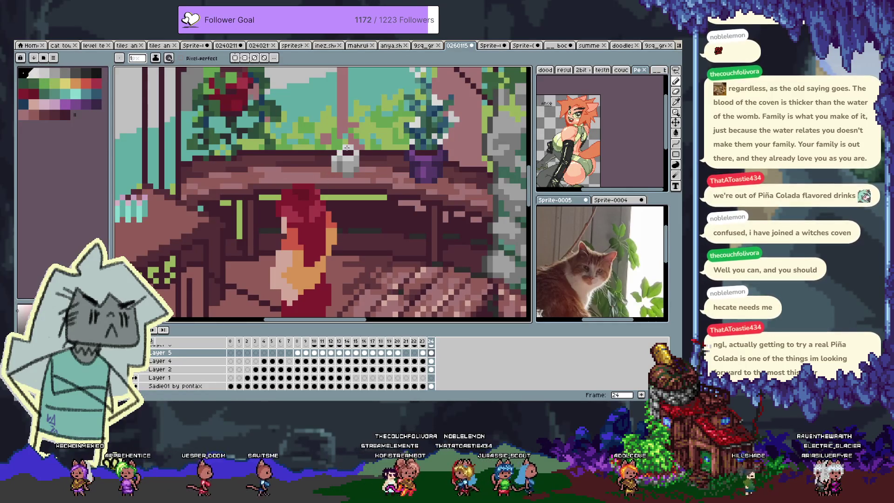
alt+click(345, 171)
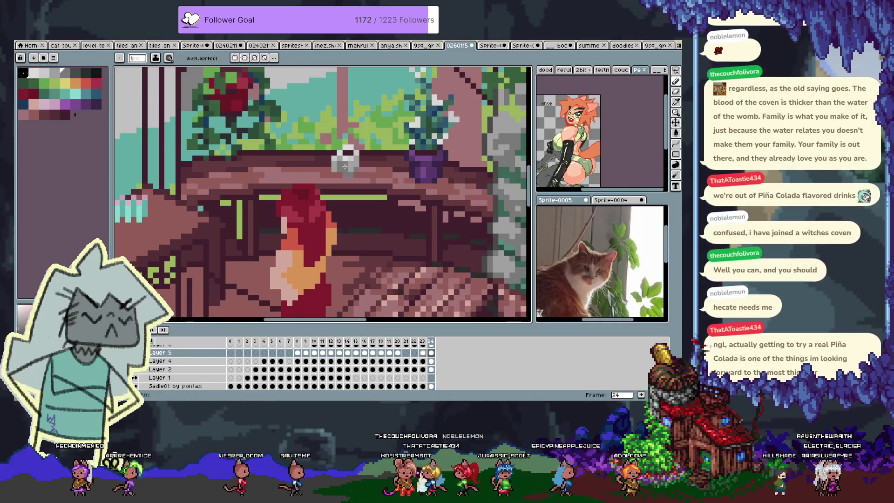
alt+click(338, 169)
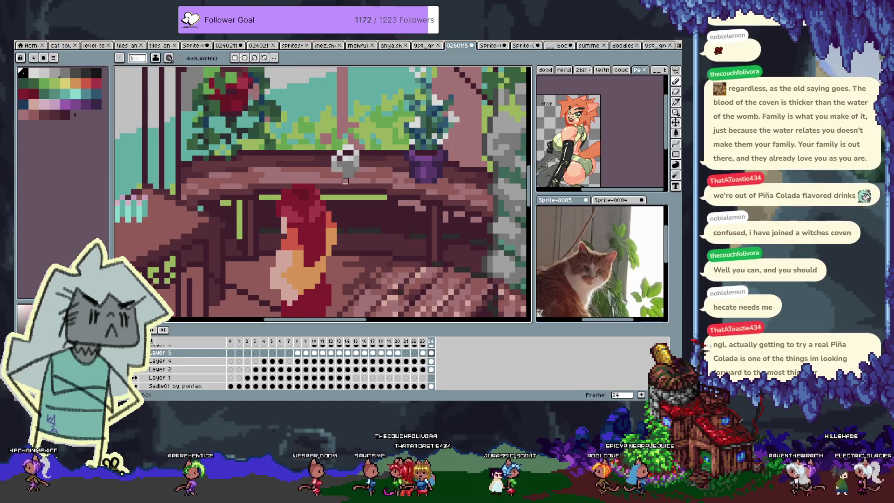
alt+click(352, 163)
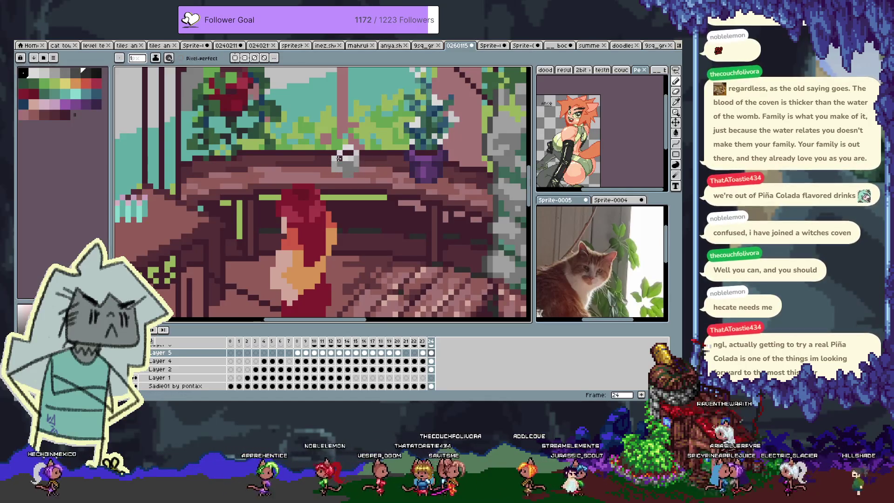
key(space)
drag(351, 180, 351, 183)
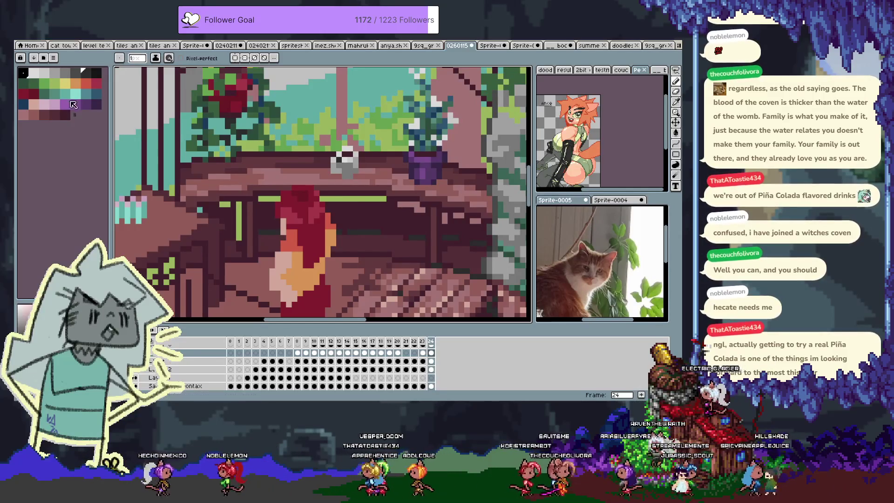
Step: Choose a lighter grey palette swatch and repaint the mug with the pencil
click(47, 107)
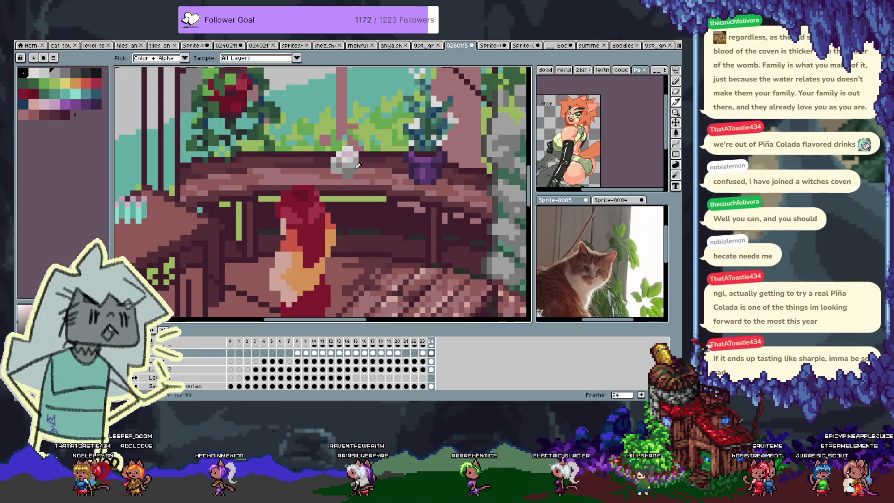
drag(334, 179, 360, 202)
key(b)
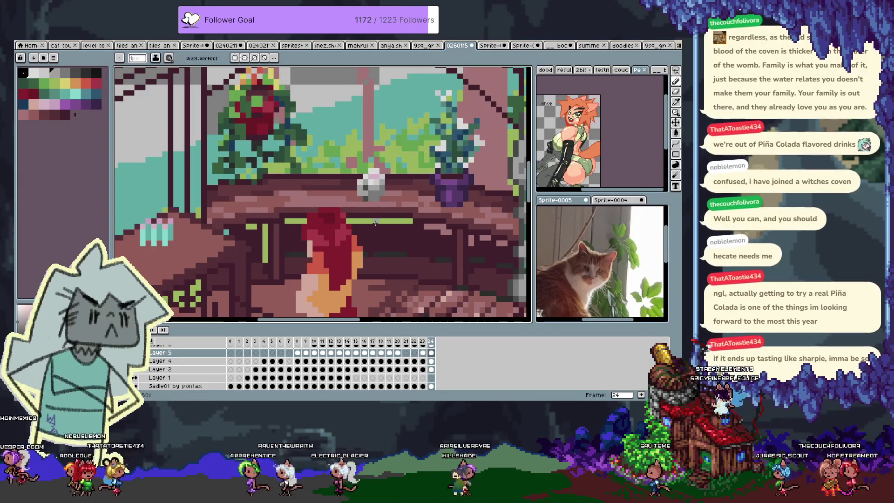
scroll(358, 211, down, 3)
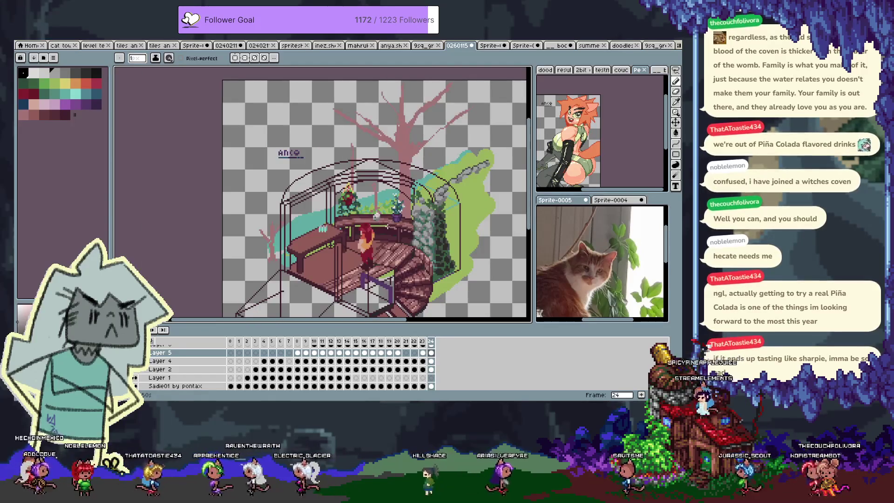
scroll(376, 216, up, 4)
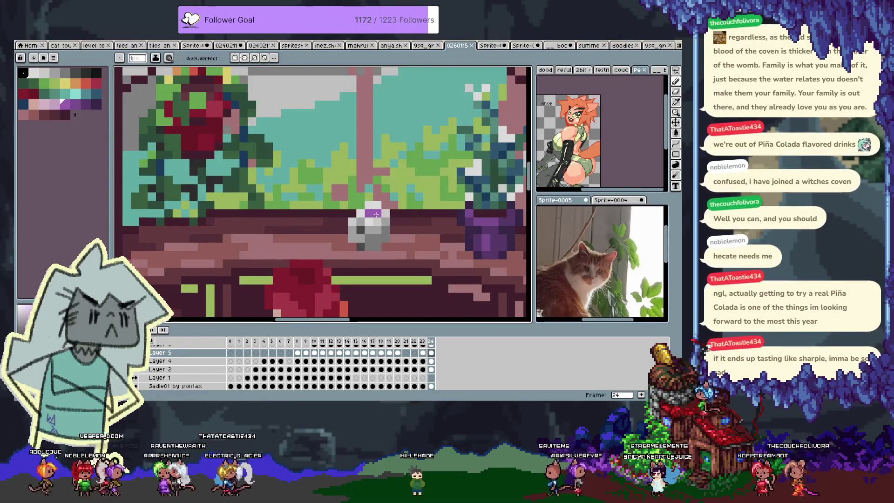
scroll(426, 260, down, 2)
scroll(427, 260, down, 2)
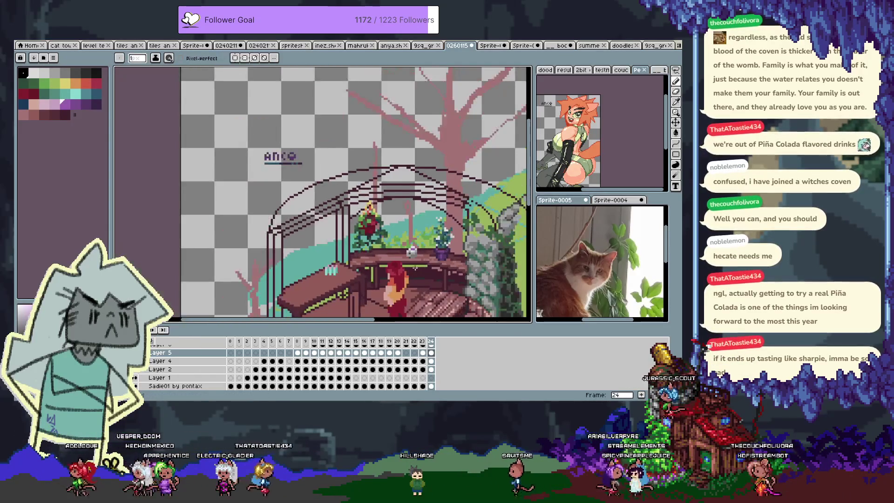
scroll(415, 189, up, 3)
scroll(416, 190, up, 1)
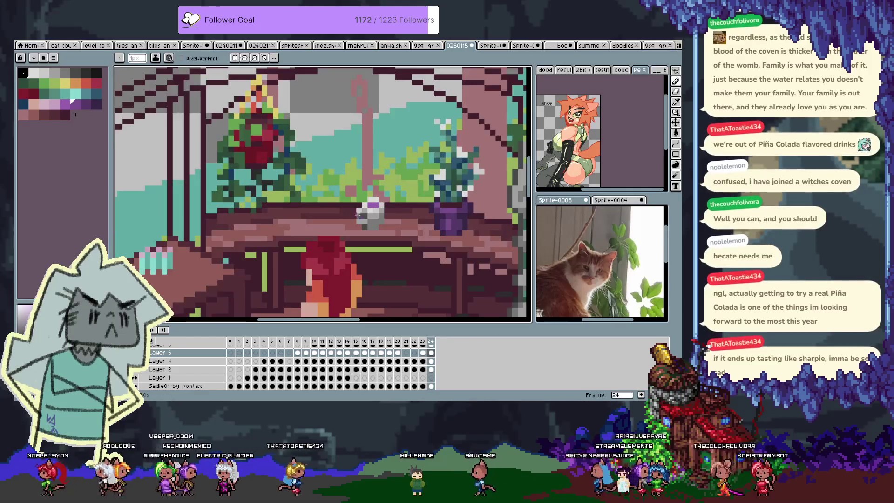
scroll(375, 206, down, 3)
scroll(430, 202, up, 1)
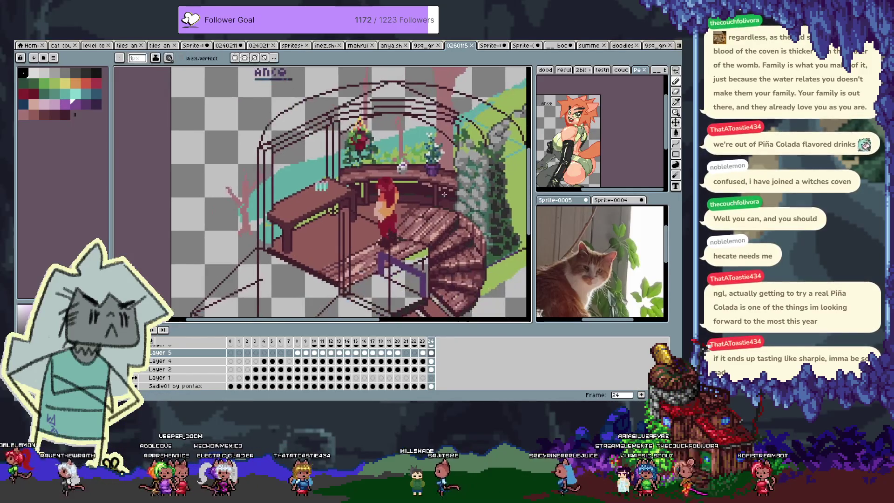
scroll(452, 190, up, 2)
mouse_move(298, 261)
mouse_down()
mouse_move(289, 242)
mouse_move(319, 163)
mouse_up()
scroll(319, 163, down, 1)
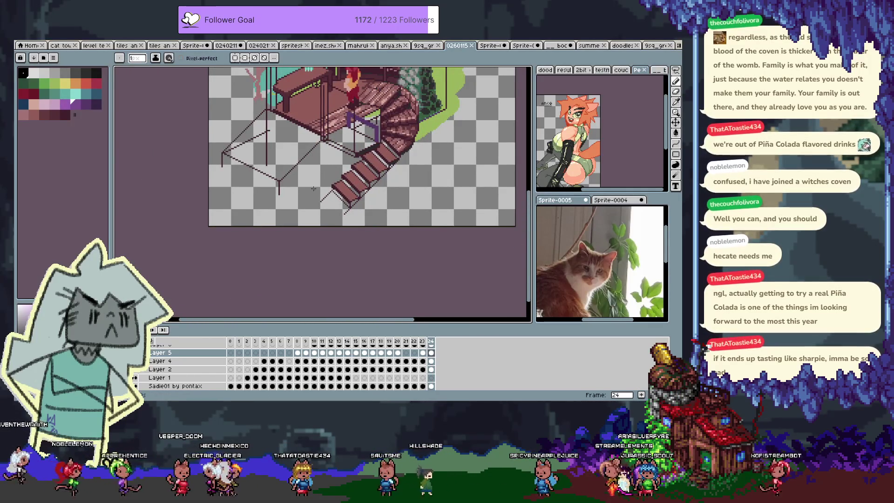
scroll(316, 185, up, 1)
scroll(308, 196, up, 1)
scroll(302, 203, down, 2)
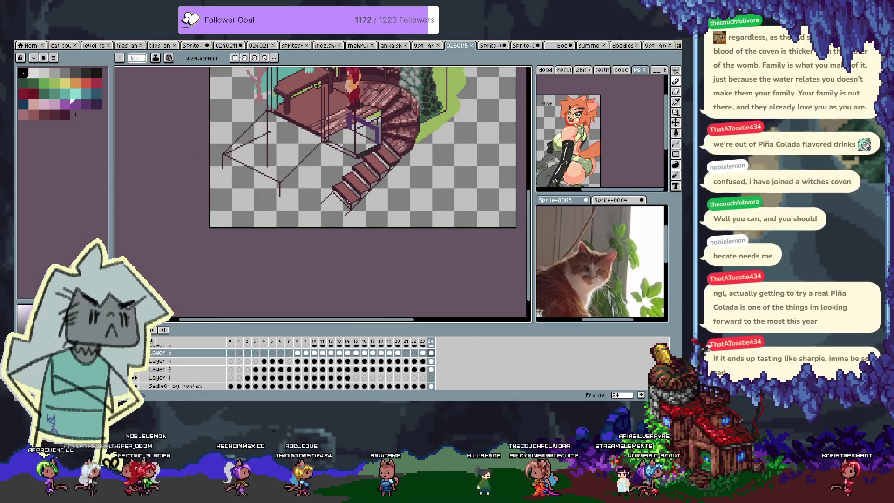
scroll(365, 196, up, 1)
scroll(363, 194, down, 3)
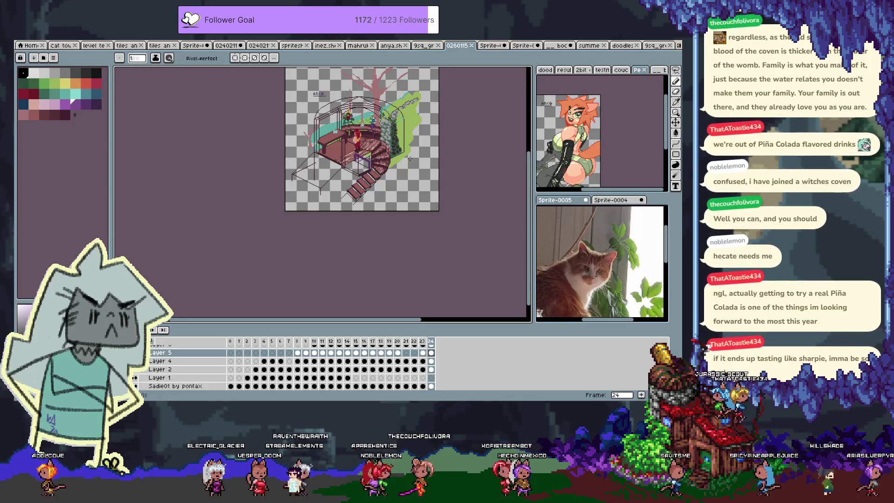
scroll(406, 161, up, 2)
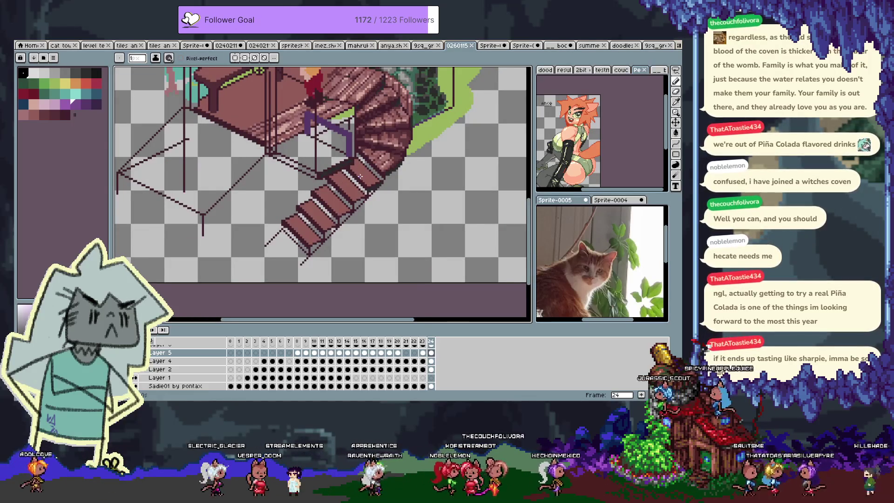
scroll(360, 177, down, 1)
scroll(362, 176, down, 1)
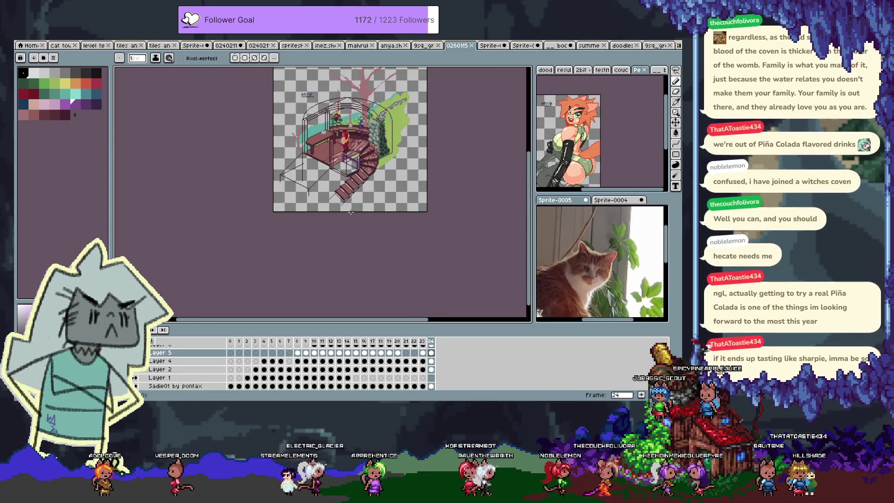
scroll(367, 209, up, 1)
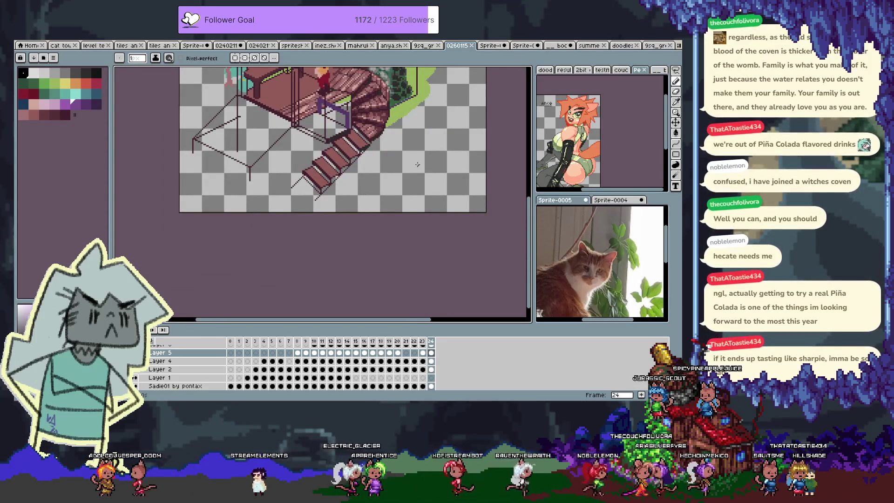
scroll(417, 165, down, 1)
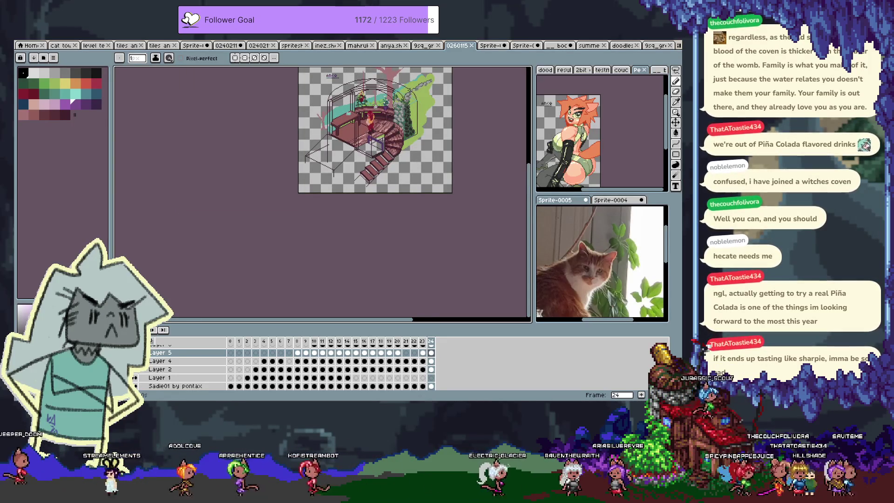
key(i)
scroll(401, 140, up, 4)
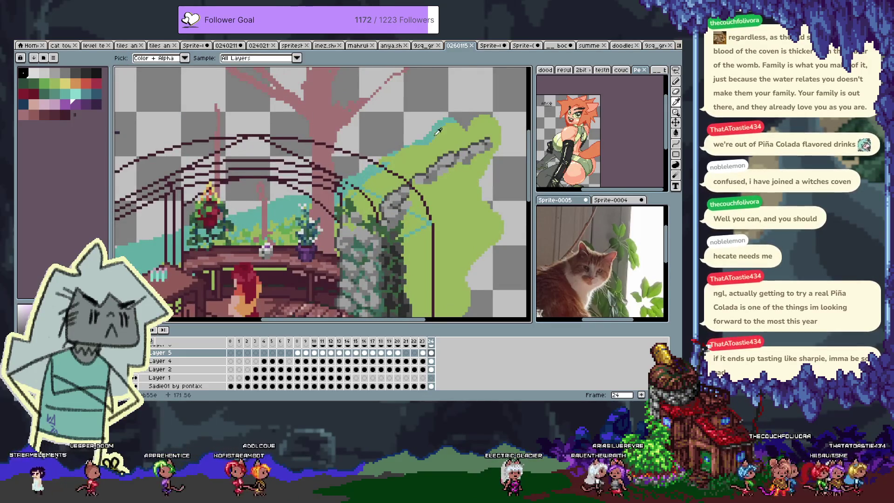
Step: Select Layer 7, trying and undoing a teal stroke and a magic-wand background selection
key(b)
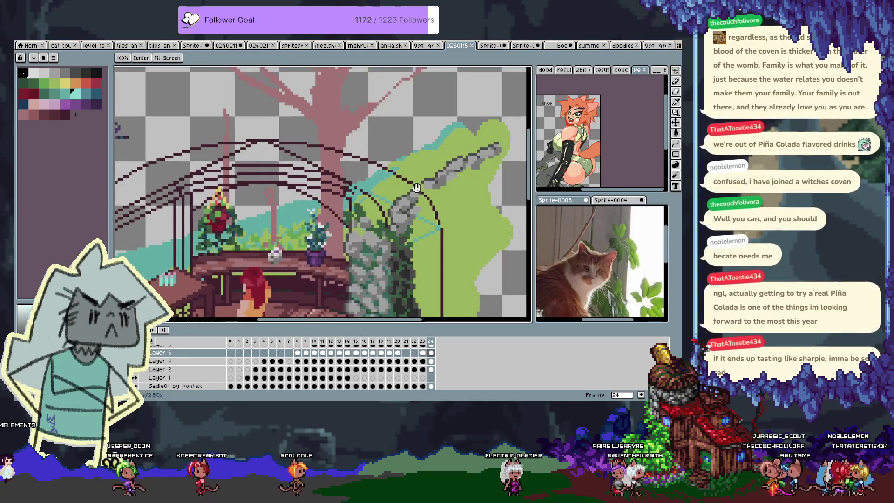
ctrl+click(399, 132)
drag(347, 138, 406, 120)
key(ctrl+z)
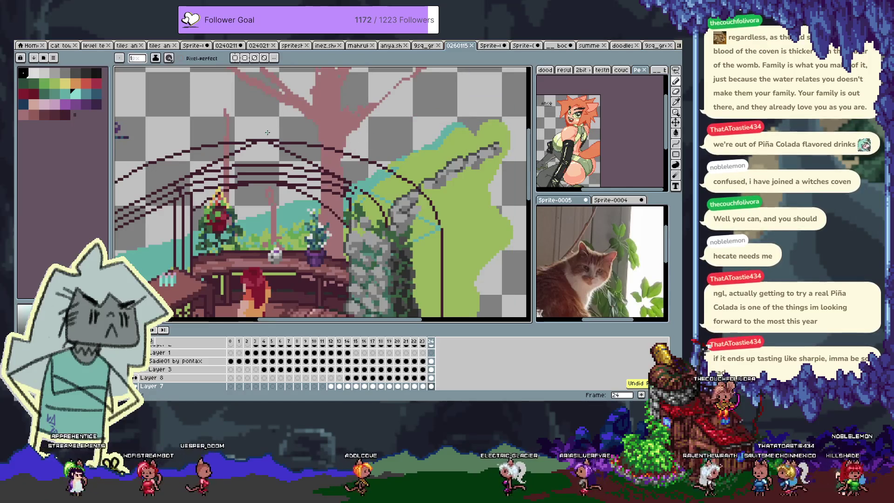
key(w)
click(272, 139)
key(ctrl+d)
key(b)
Step: Flood-fill the empty background behind the greenhouse with teal using the Paint Bucket
click(138, 57)
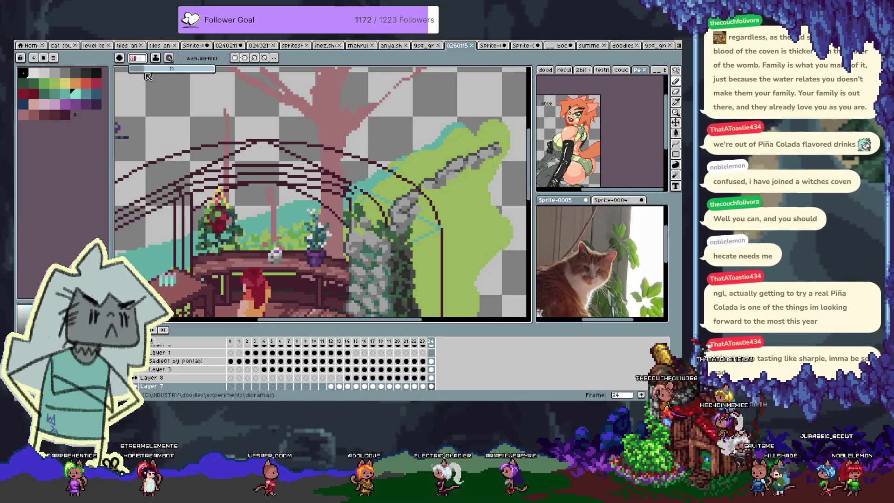
key(minus)
key(minus)
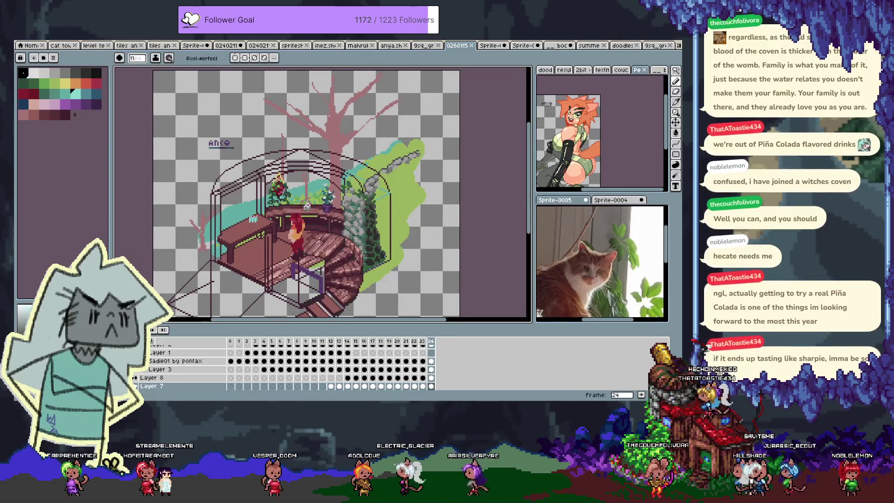
mouse_move(235, 208)
mouse_down()
mouse_move(260, 177)
mouse_move(382, 145)
mouse_up()
key(ctrl+z)
drag(156, 92, 177, 96)
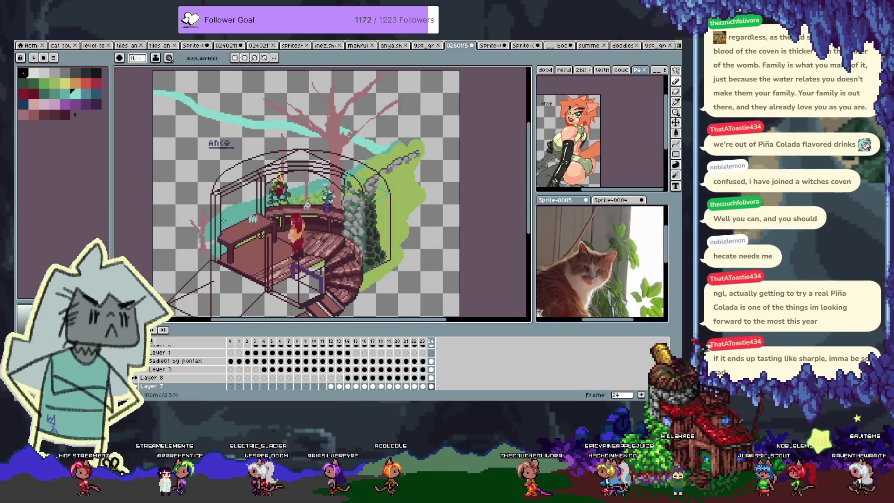
key(g)
click(174, 175)
drag(183, 119, 196, 107)
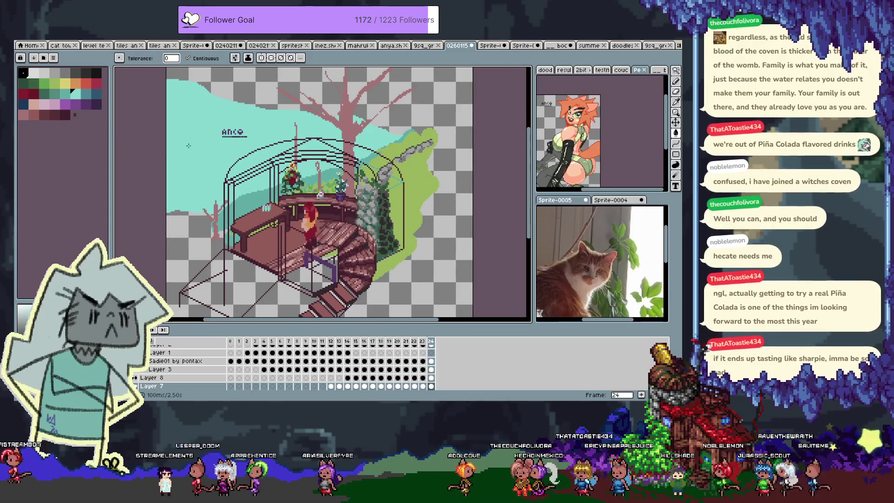
click(65, 93)
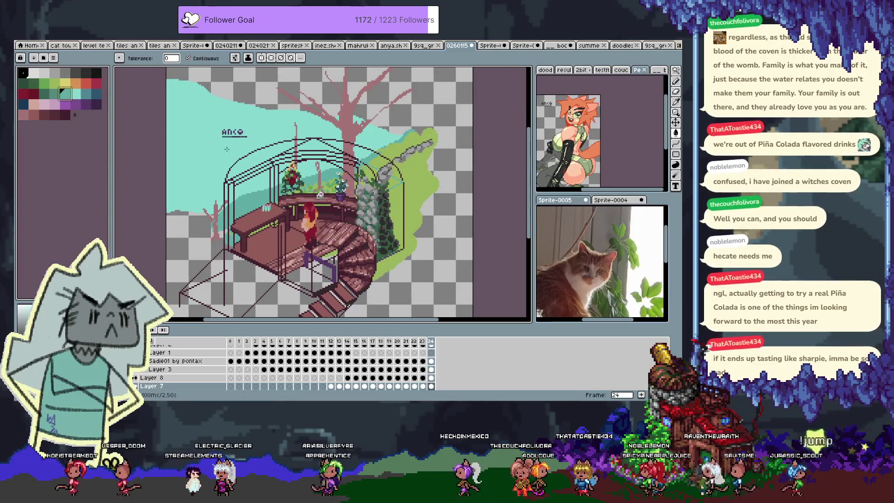
Step: Set the pencil brush size to 18 and angle to 162, leaving the dynamics unchanged
key(b)
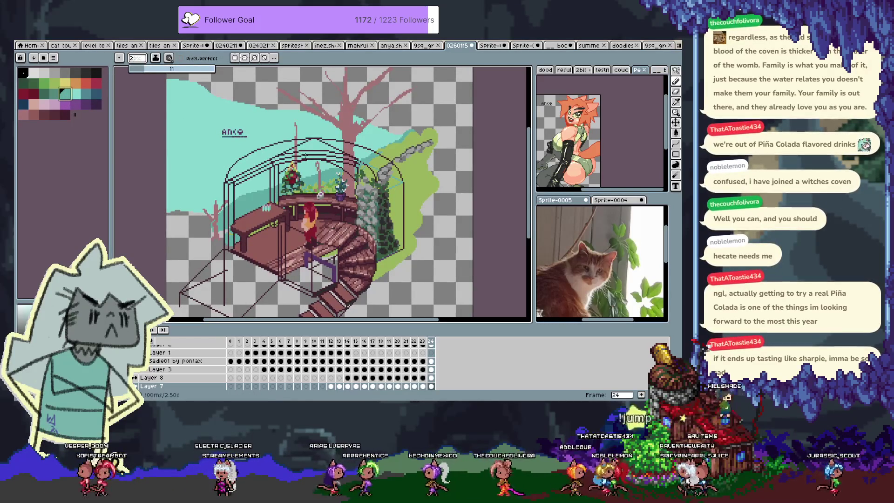
click(119, 58)
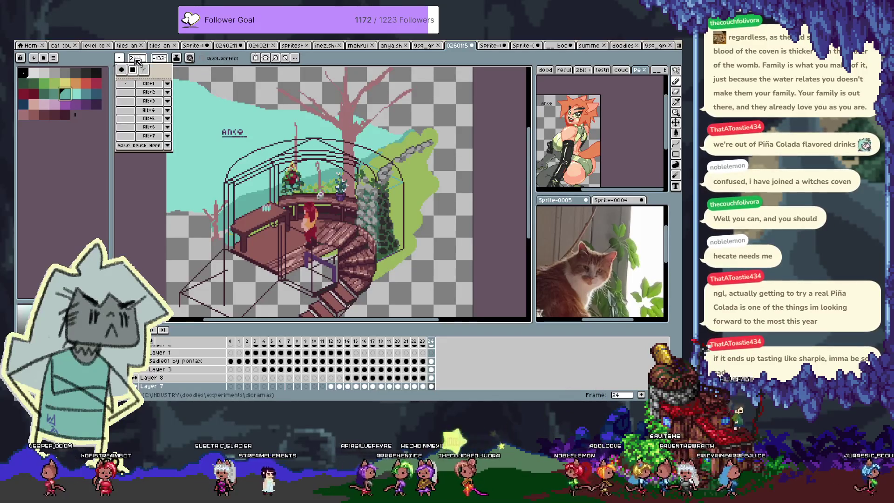
click(135, 59)
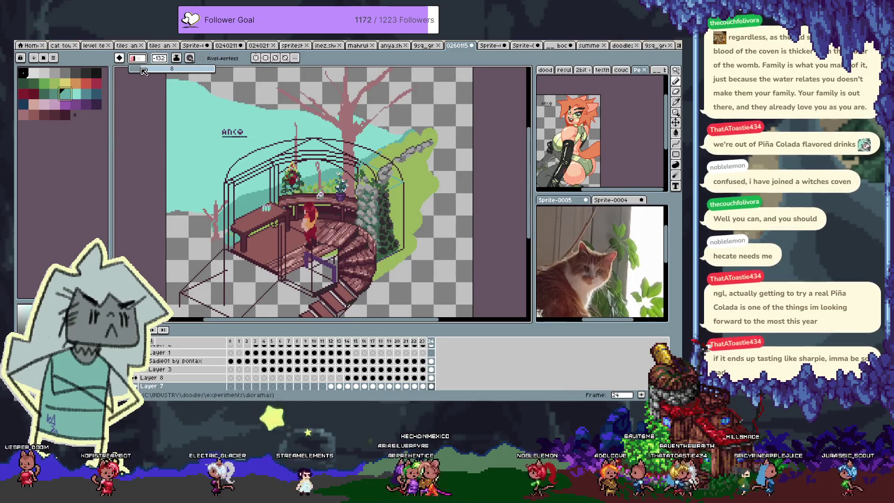
click(159, 58)
drag(168, 71, 161, 72)
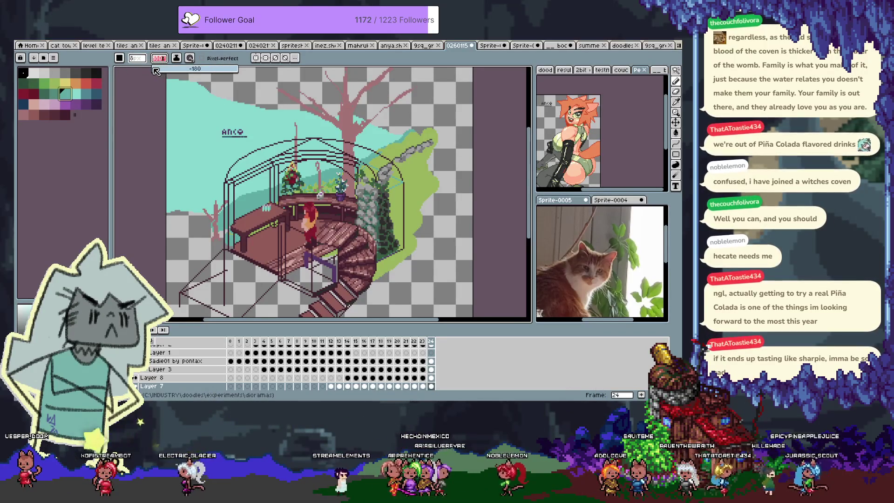
click(135, 57)
mouse_move(142, 73)
mouse_down()
mouse_move(158, 74)
mouse_move(141, 75)
mouse_up()
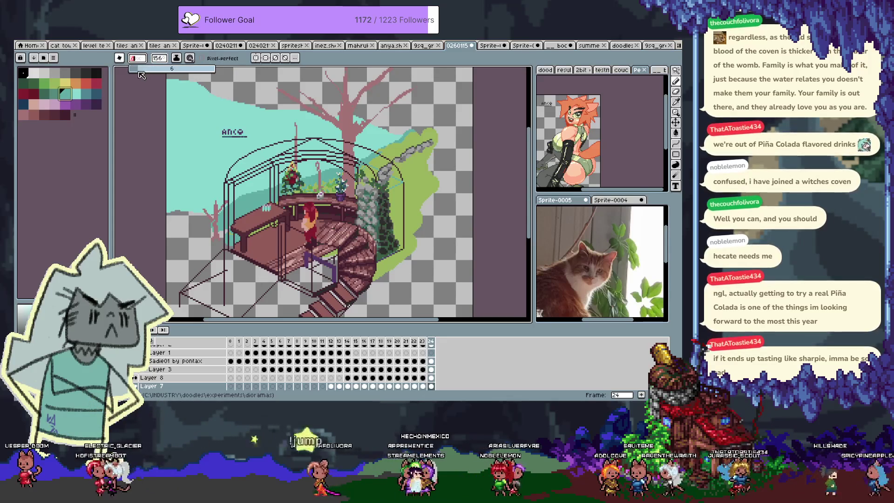
click(157, 59)
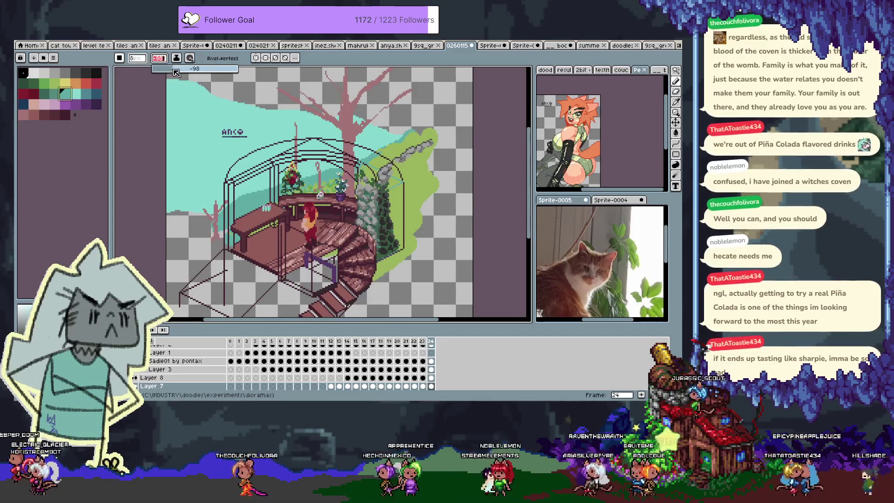
drag(167, 76, 161, 76)
click(190, 58)
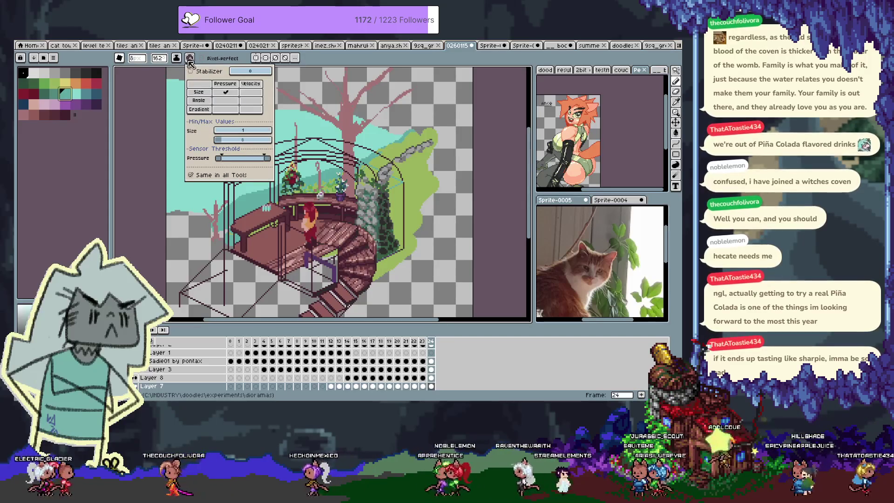
click(185, 135)
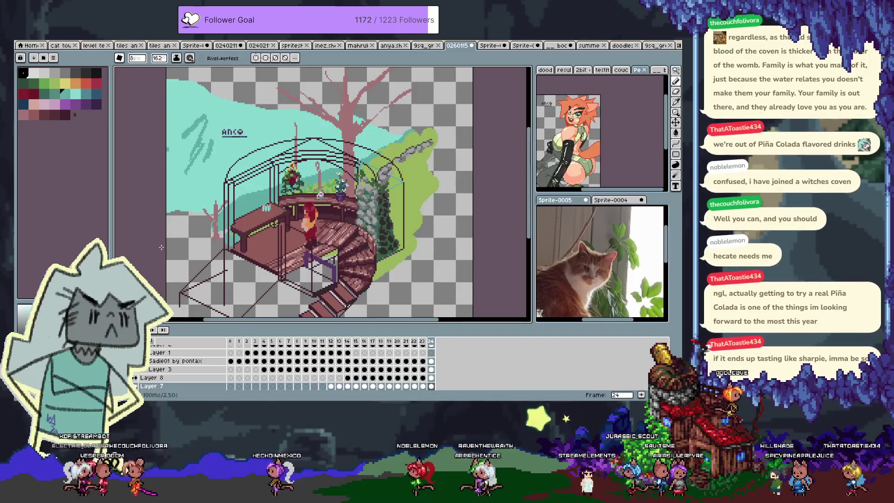
Step: Zoom into the tree and paint dark teal shading across the background foliage
scroll(273, 173, up, 3)
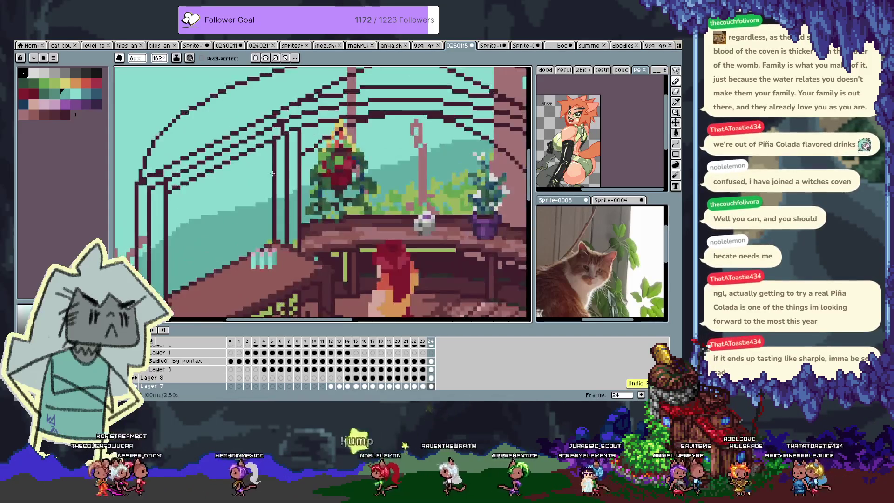
scroll(308, 169, right, 3)
scroll(307, 168, up, 1)
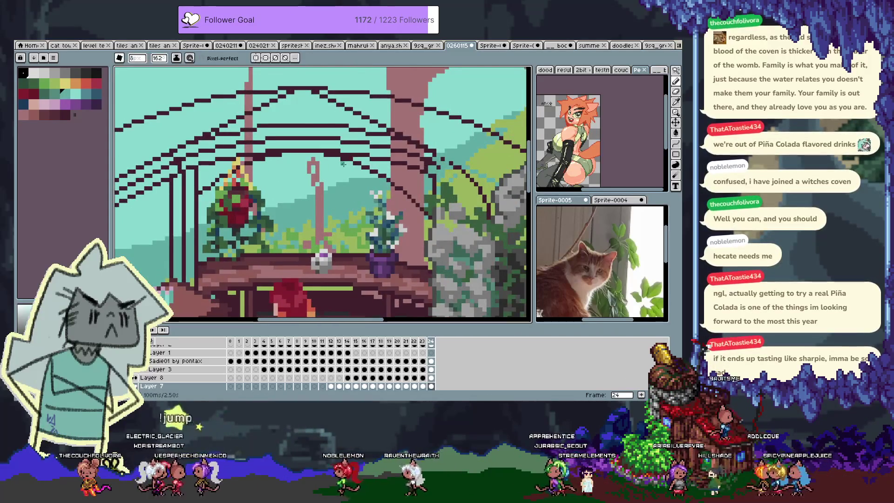
scroll(344, 164, right, 4)
scroll(364, 159, up, 3)
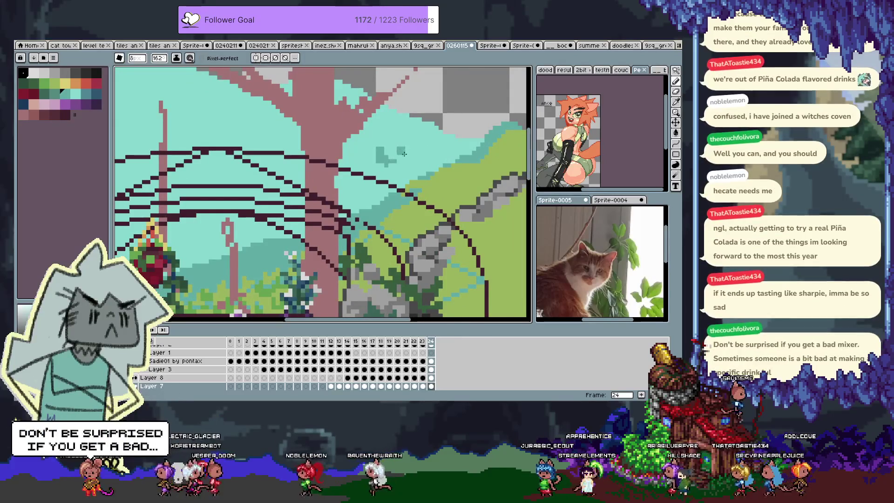
drag(366, 171, 317, 186)
key(b)
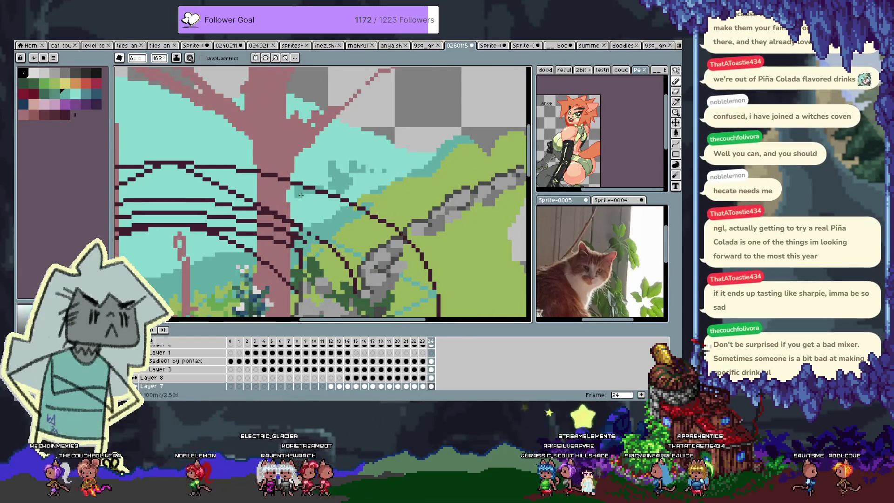
mouse_move(333, 160)
mouse_down()
mouse_move(361, 151)
mouse_move(329, 136)
mouse_up()
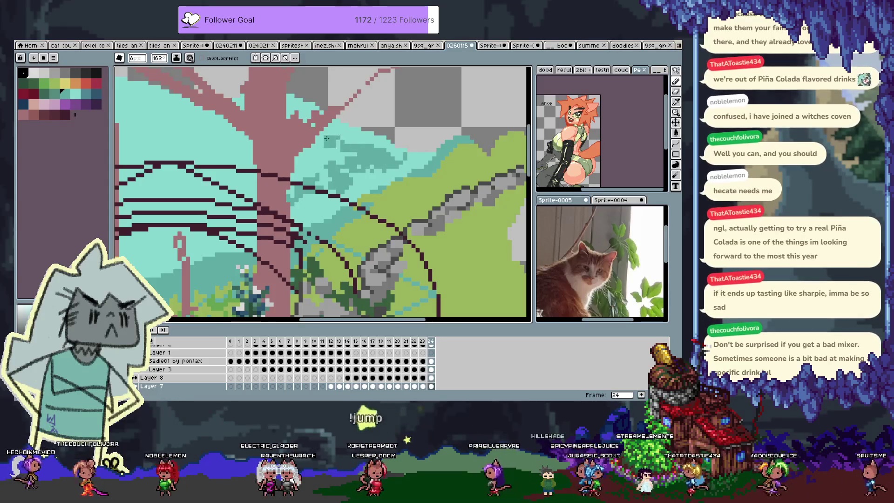
drag(403, 144, 379, 155)
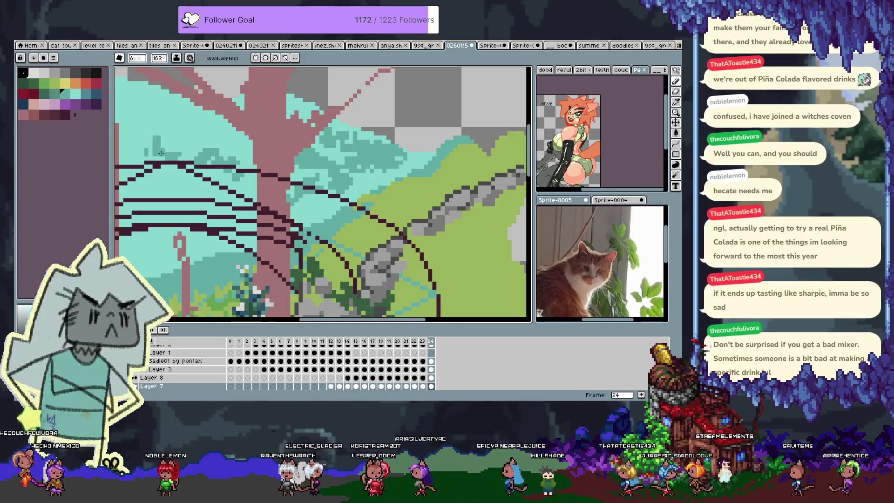
drag(159, 146, 197, 142)
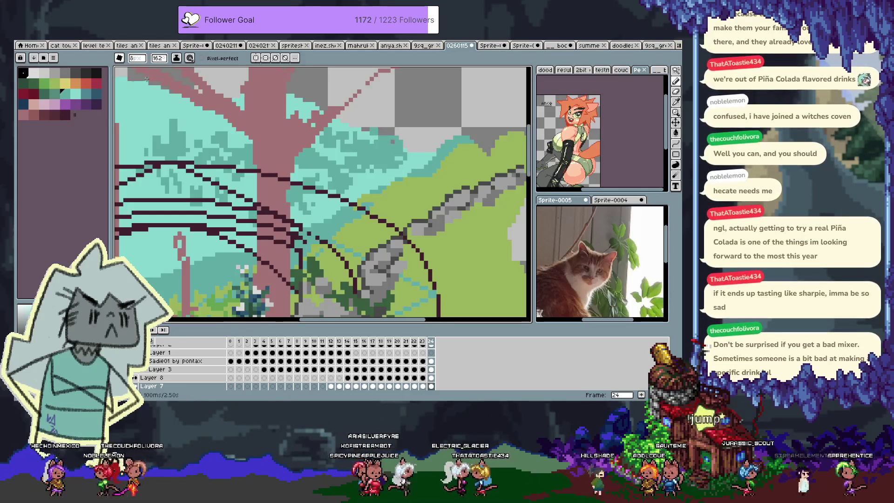
Step: Switch to a neighbouring teal and dab a few more pixels into the foliage
key(-)
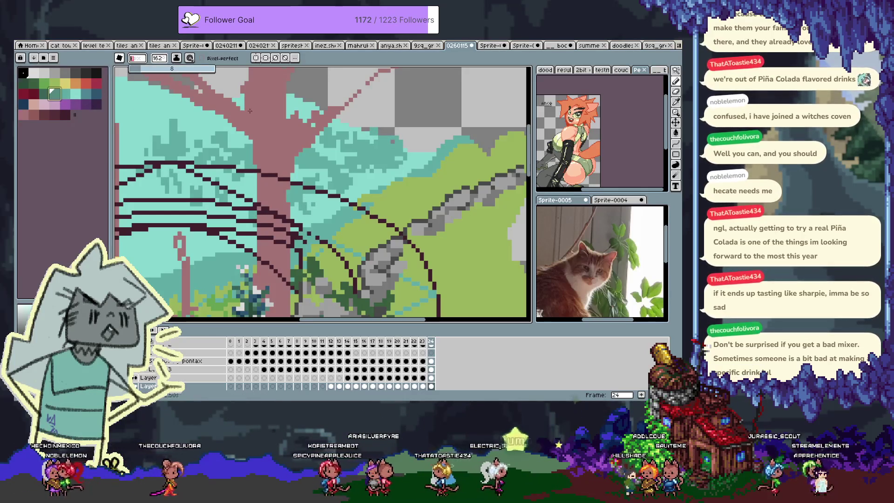
scroll(387, 163, up, 3)
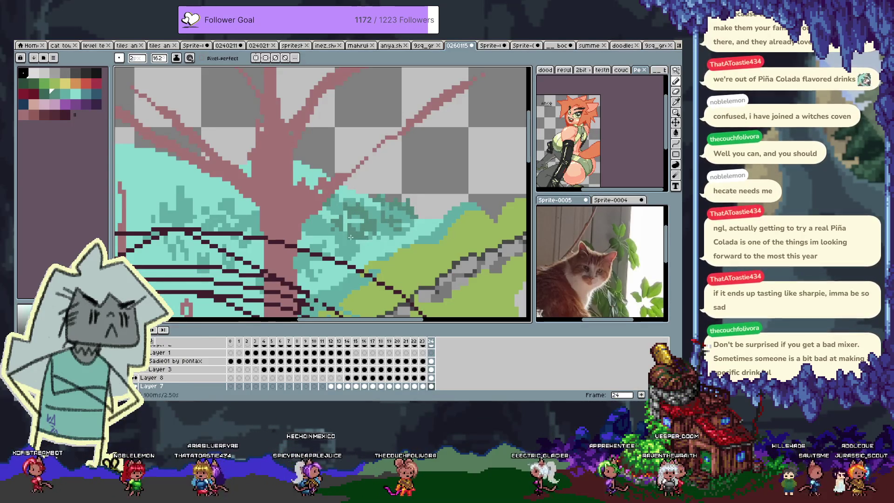
mouse_move(351, 185)
mouse_down()
mouse_move(355, 193)
mouse_move(300, 174)
mouse_up()
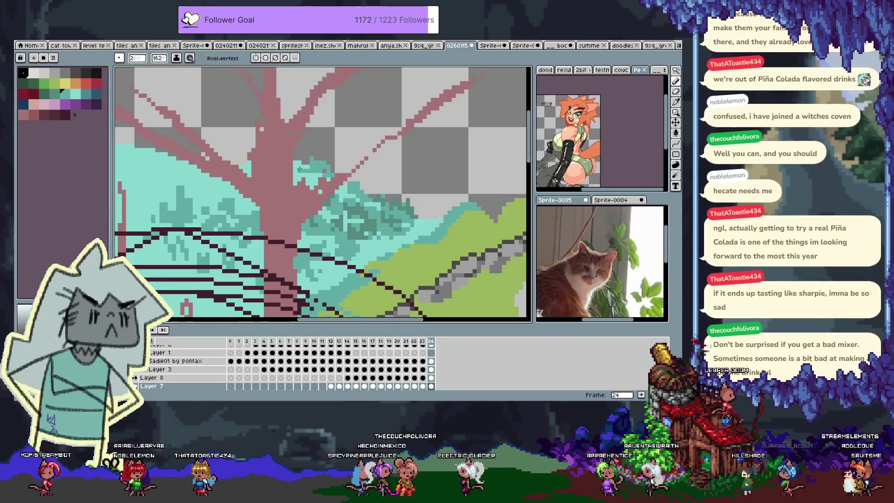
Step: Sample another teal, undo a stroke, and select then clear the green hill region
alt+click(299, 172)
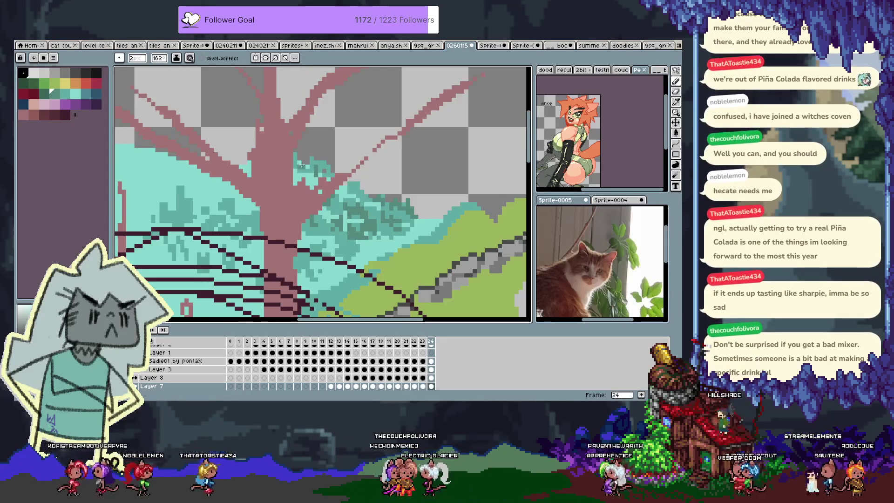
drag(343, 264, 329, 247)
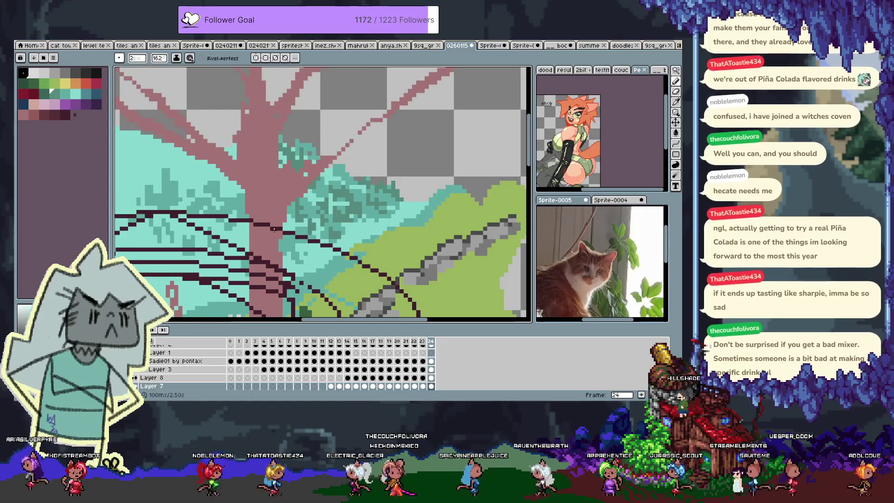
alt+click(351, 208)
key(ctrl+z)
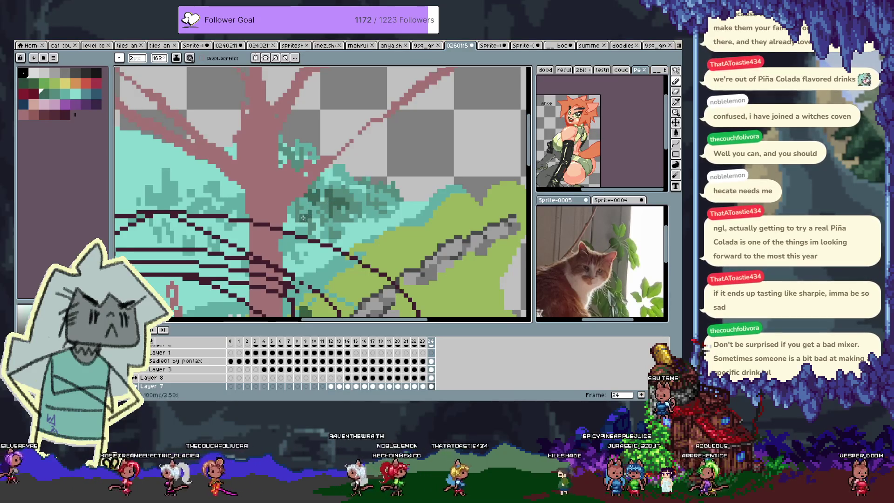
key(w)
click(288, 225)
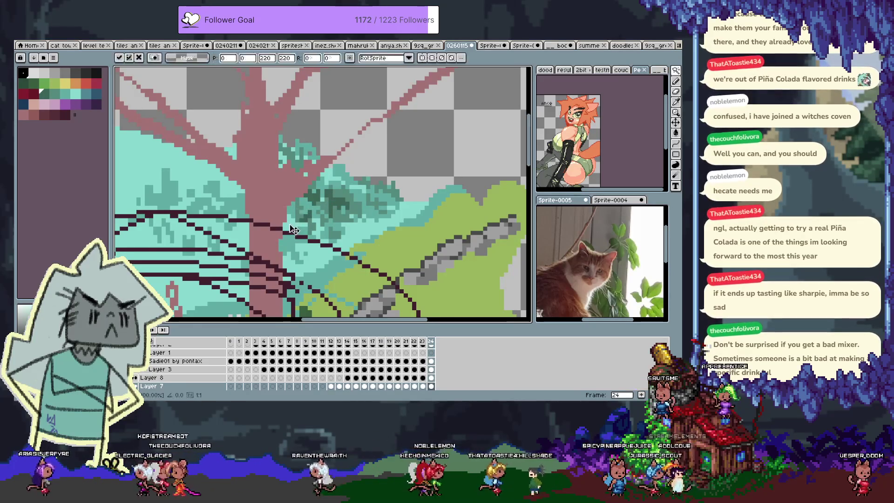
key(b)
key(ctrl+d)
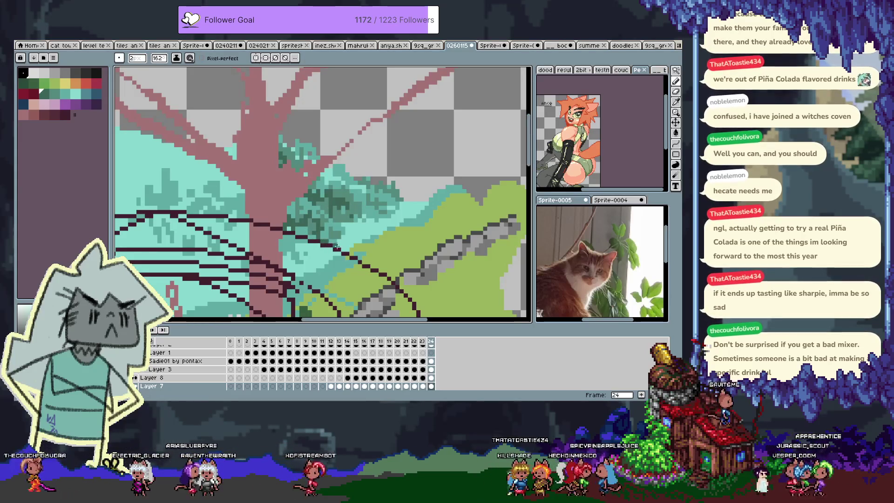
Step: Paint darker teal pixels into the left foliage and extend the shading upward
drag(241, 190, 230, 192)
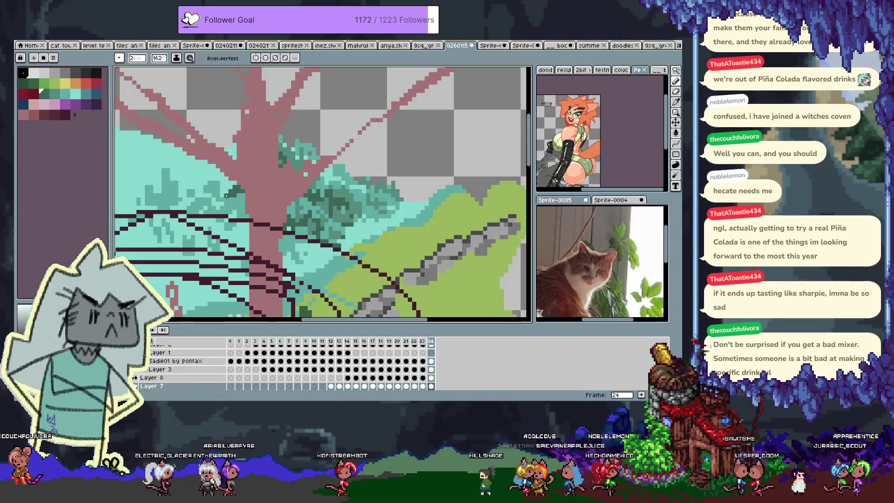
drag(188, 158, 180, 151)
alt+click(191, 168)
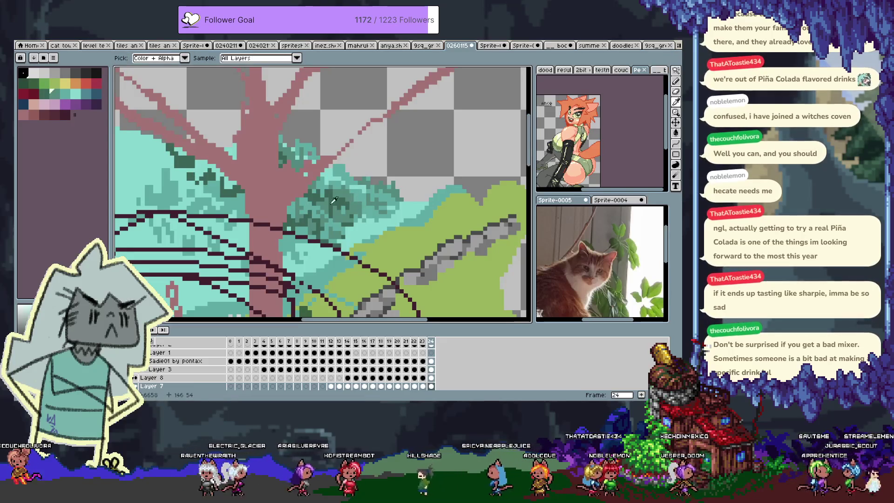
click(178, 182)
drag(172, 167, 164, 158)
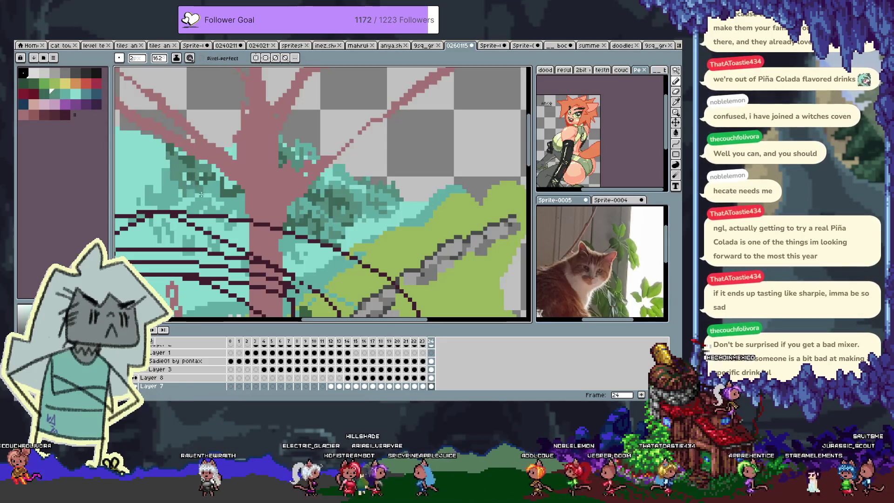
key(alt)
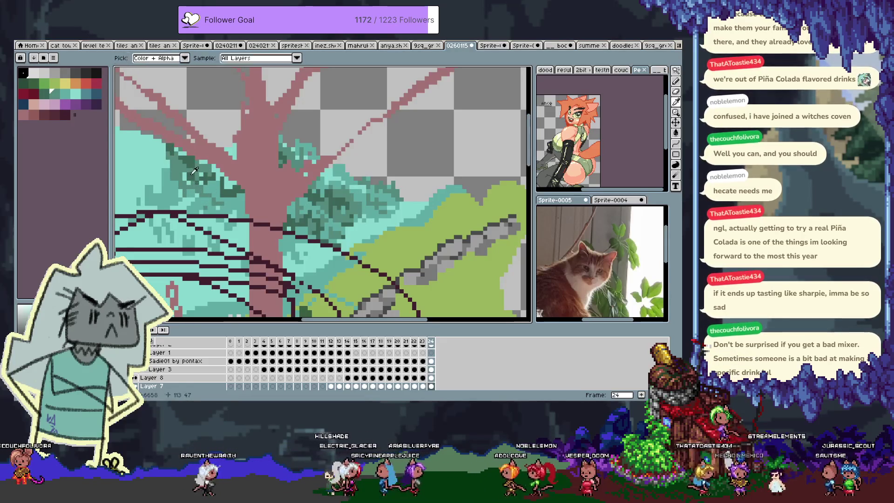
alt+click(177, 177)
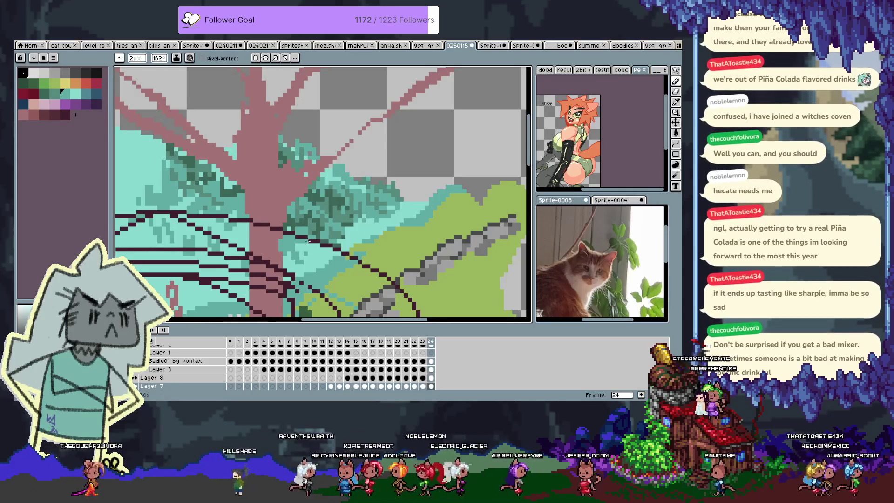
Step: Around the trunk and branches, alternate lighter and darker foliage teals sampled from the canvas
scroll(365, 228, down, 4)
scroll(303, 139, up, 2)
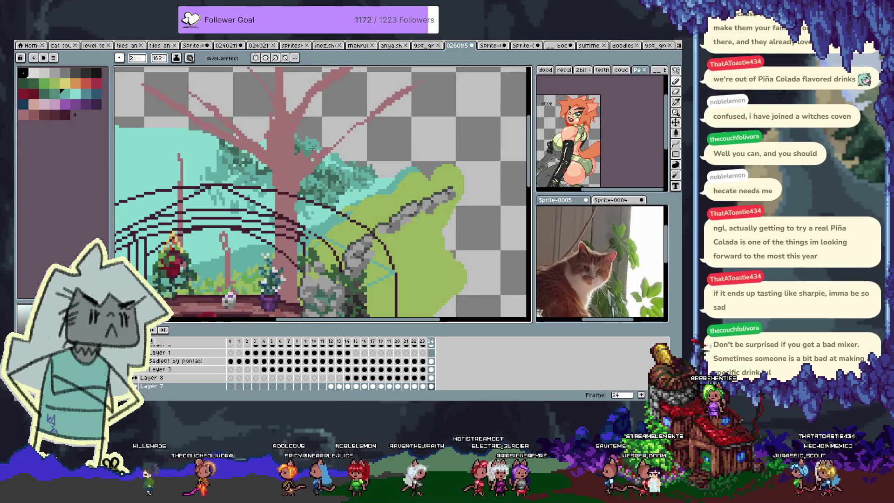
alt+click(328, 158)
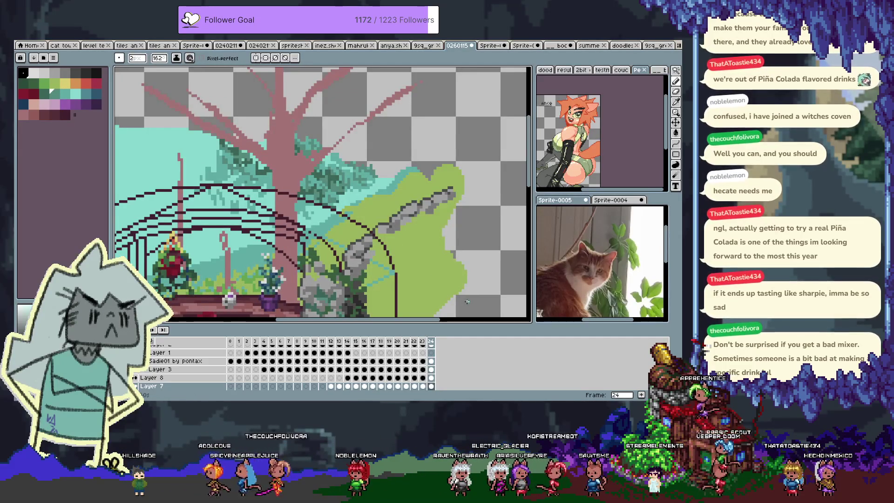
scroll(328, 202, up, 2)
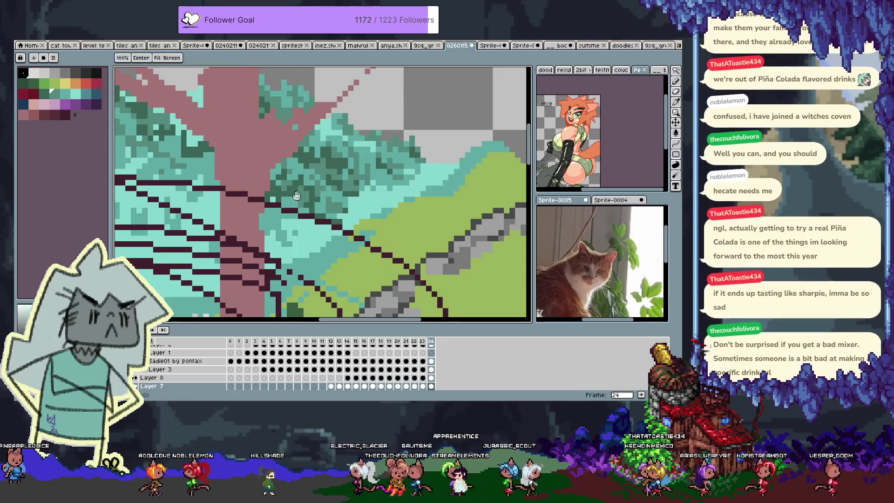
drag(341, 164, 237, 197)
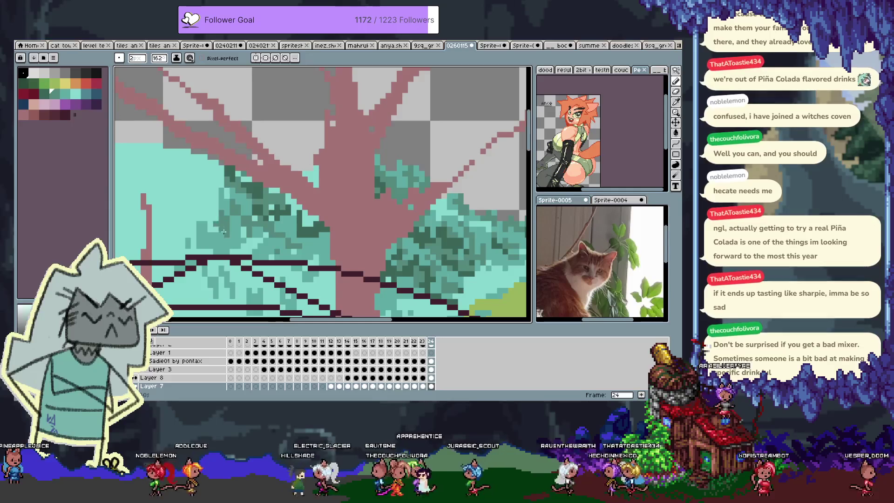
drag(454, 253, 362, 169)
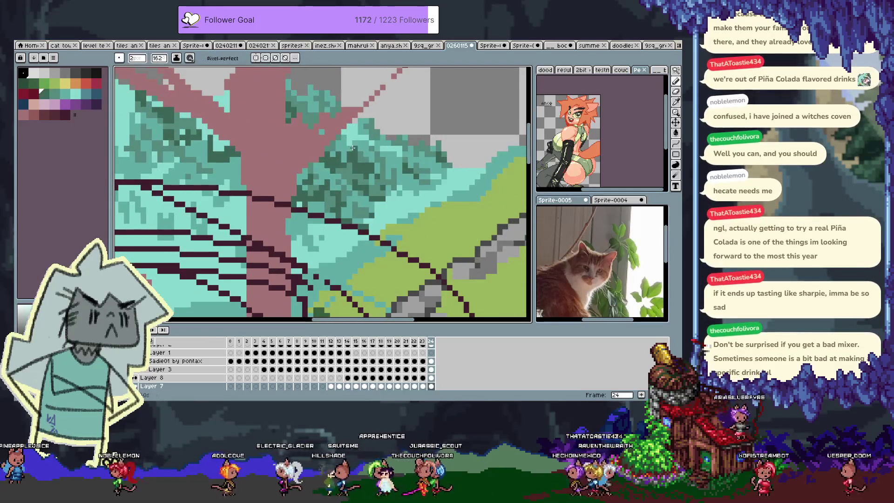
alt+click(370, 172)
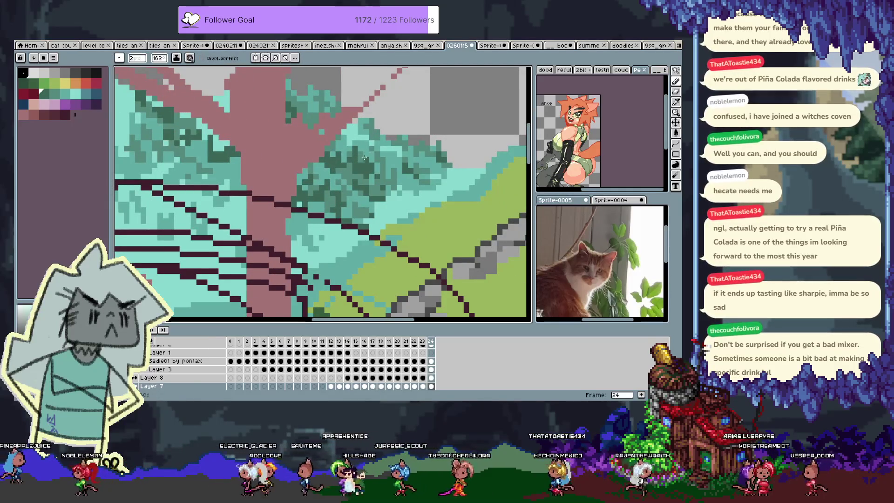
alt+click(365, 168)
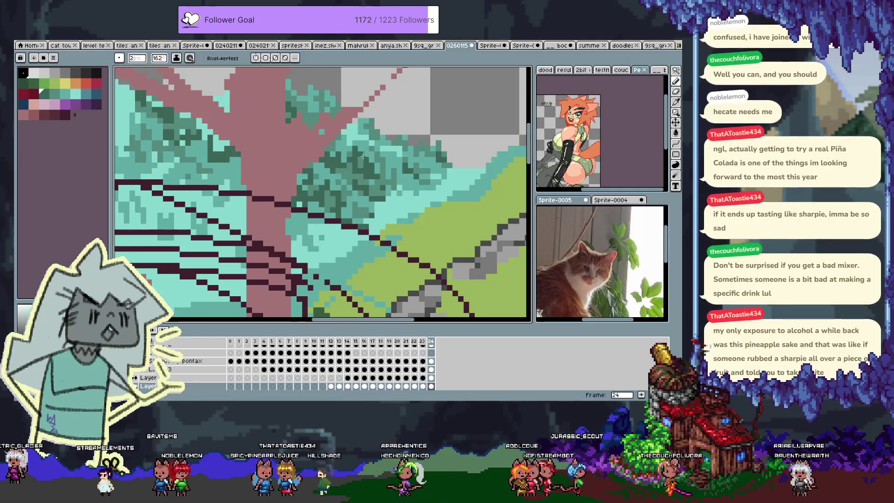
drag(378, 180, 331, 218)
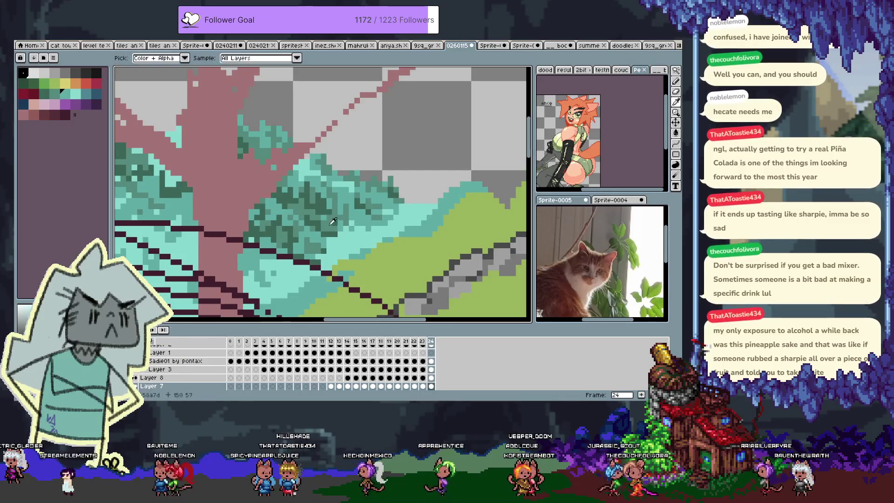
alt+click(330, 218)
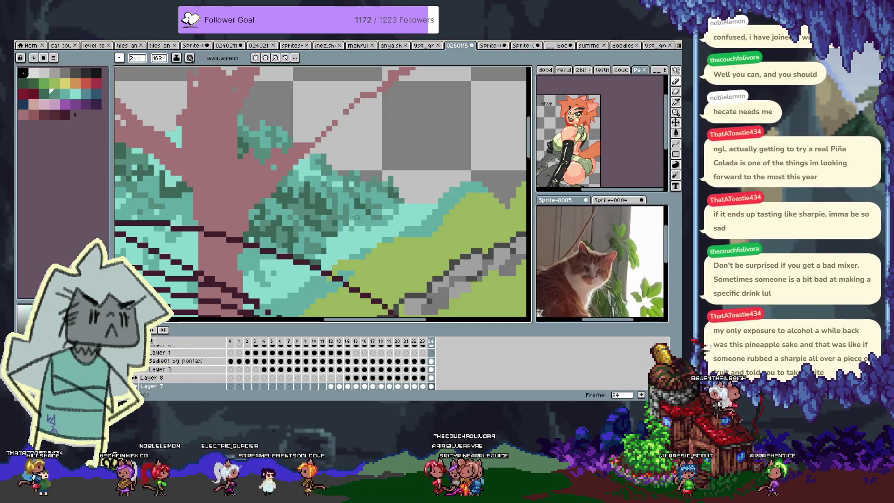
alt+click(333, 179)
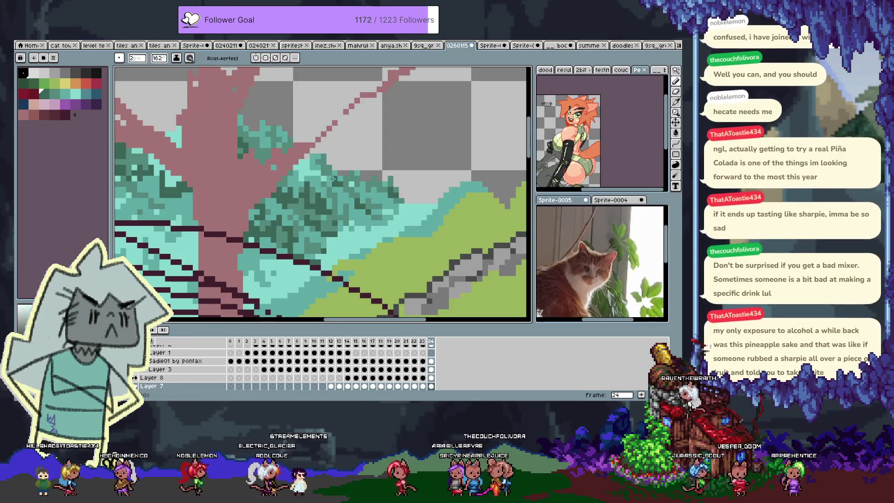
alt+click(305, 168)
alt+click(303, 169)
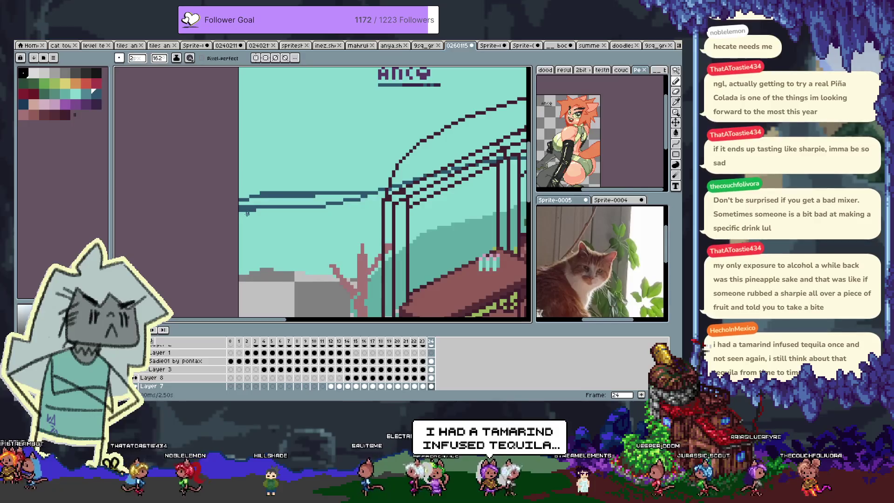
drag(336, 230, 294, 268)
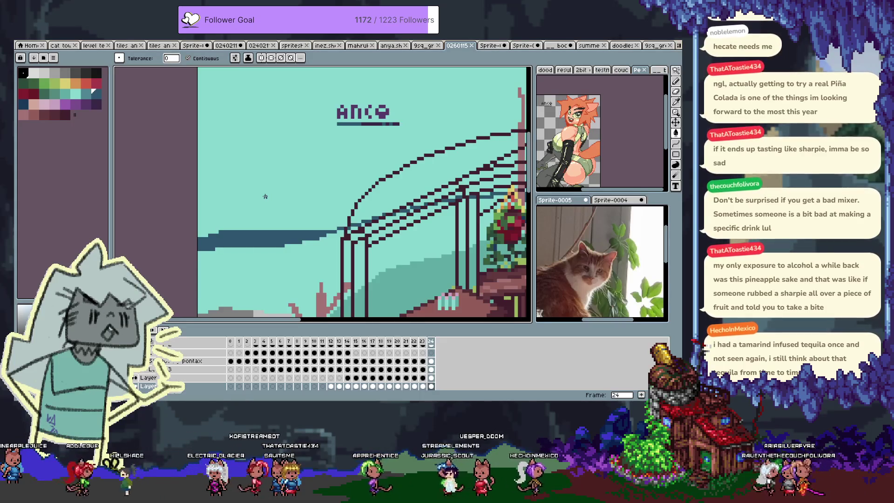
scroll(265, 196, down, 5)
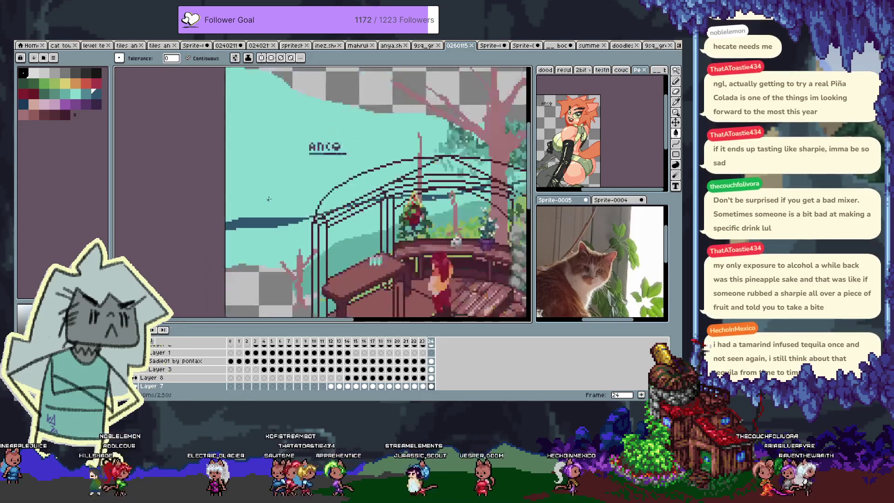
scroll(277, 185, up, 2)
scroll(276, 185, up, 1)
scroll(294, 204, up, 1)
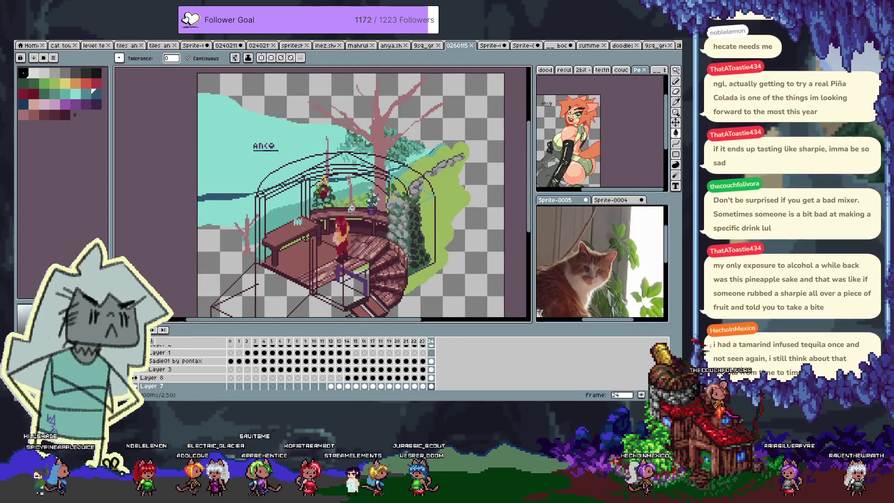
scroll(366, 145, up, 1)
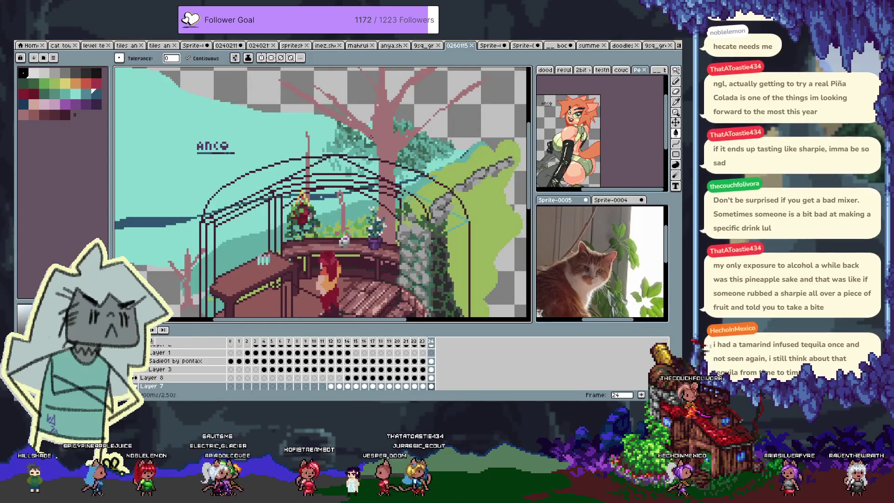
key(i)
scroll(389, 153, left, 2)
key(w)
click(360, 131)
key(space)
key(ctrl+d)
key(b)
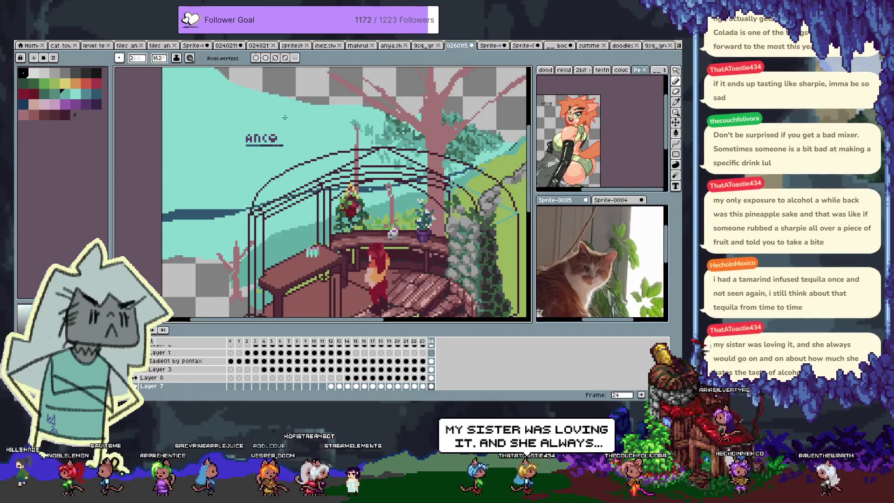
Step: Dab dark teal pixels onto the sky with a single-pixel brush, undoing a stray change
drag(322, 122, 332, 127)
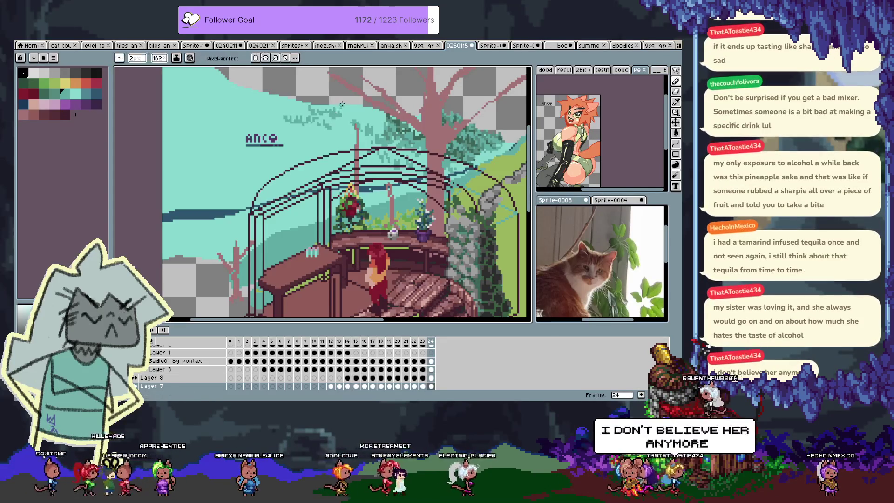
key(e)
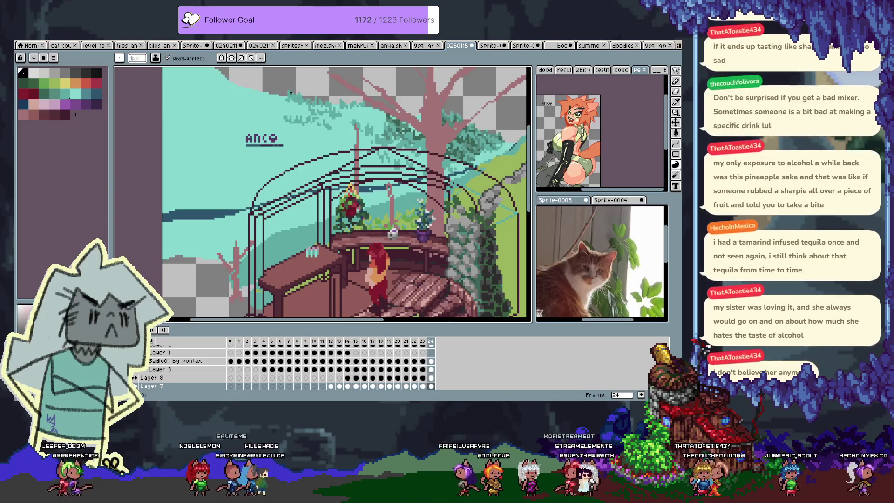
key(v)
key(b)
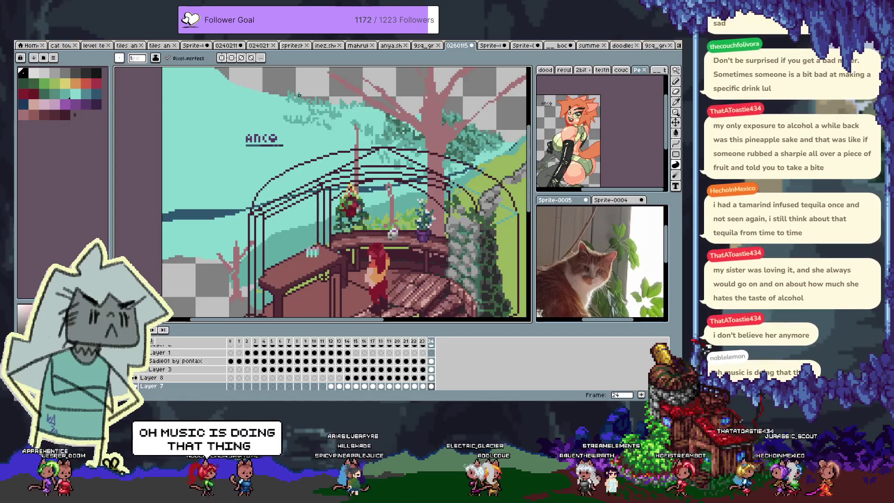
key(ctrl)
key(ctrl+z)
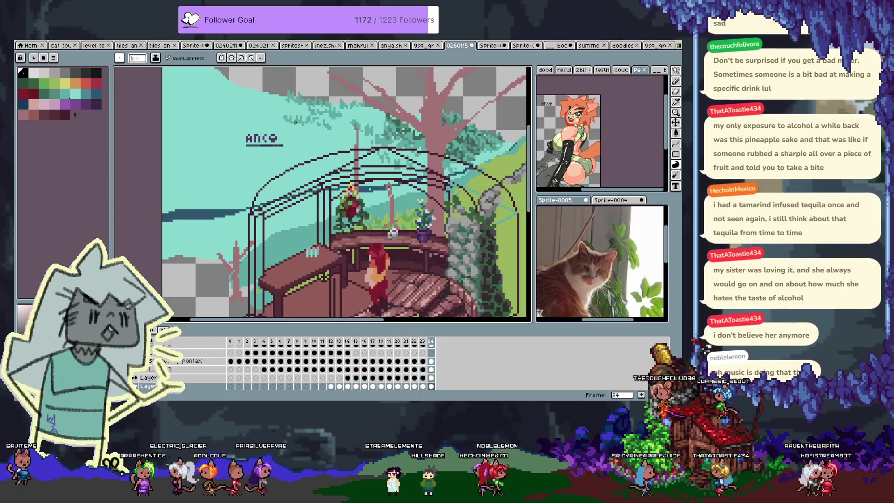
drag(282, 103, 305, 146)
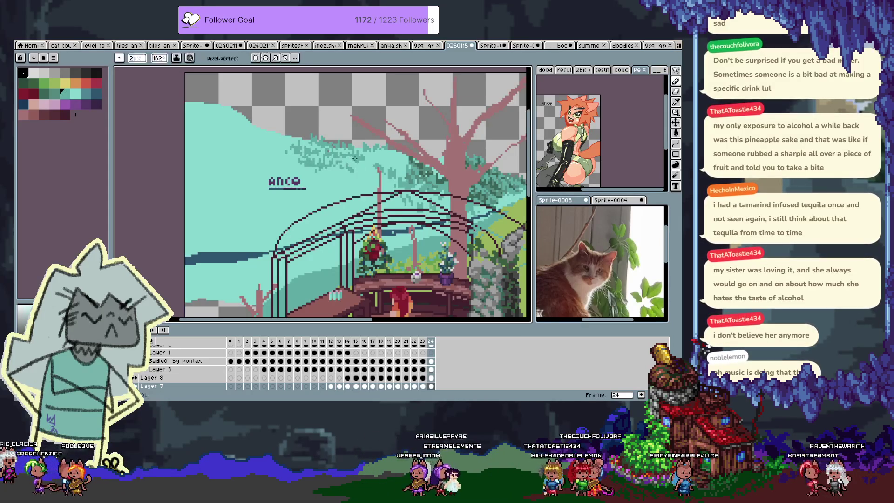
alt+click(330, 145)
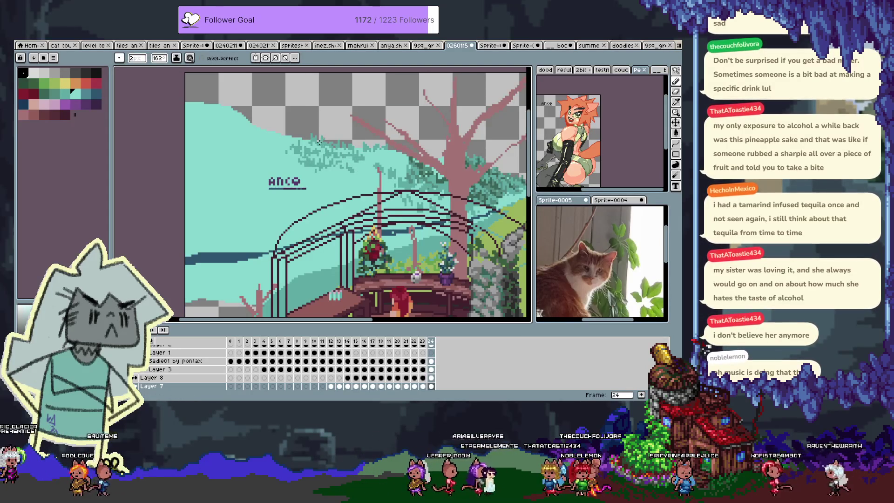
alt+click(358, 153)
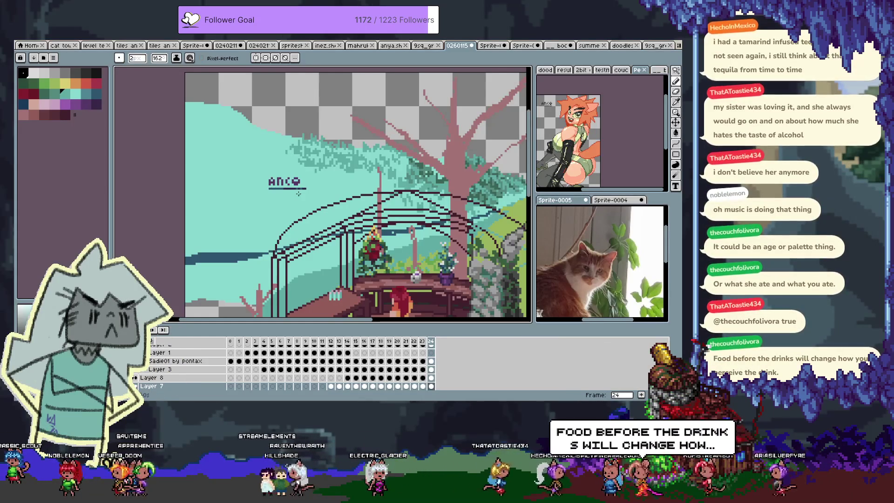
scroll(299, 193, up, 2)
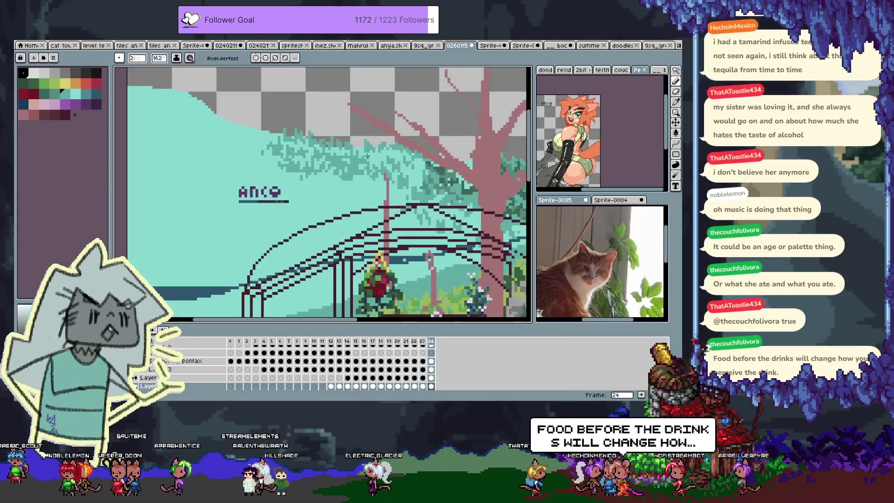
drag(307, 208, 276, 230)
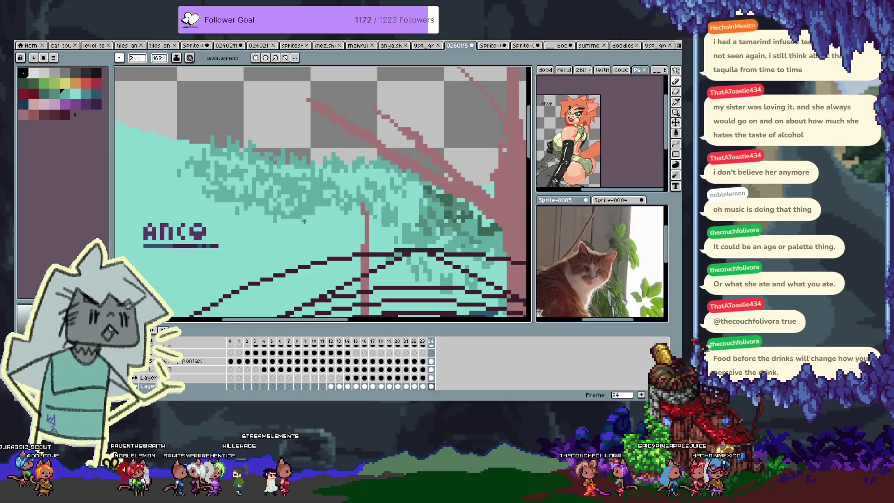
alt+click(321, 198)
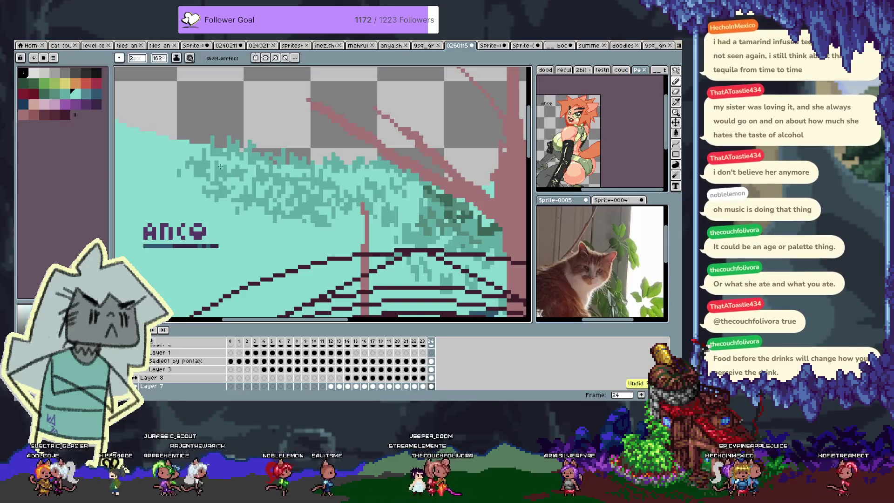
alt+click(214, 152)
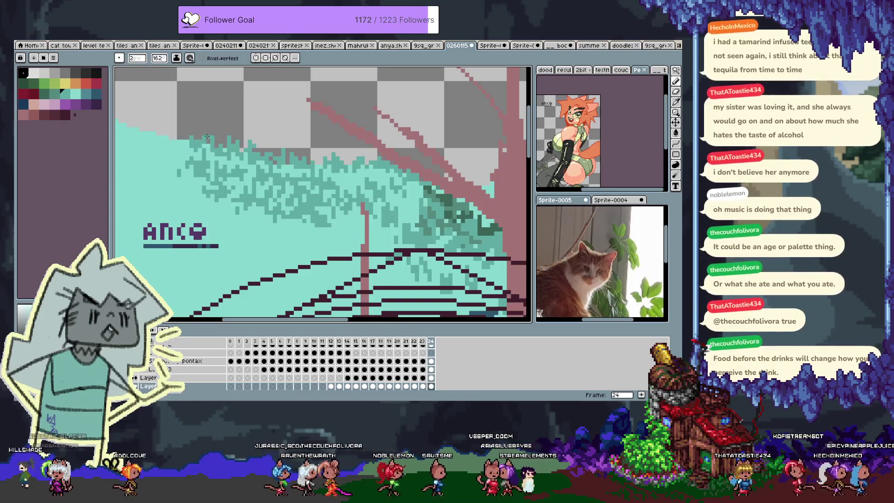
drag(405, 217, 378, 187)
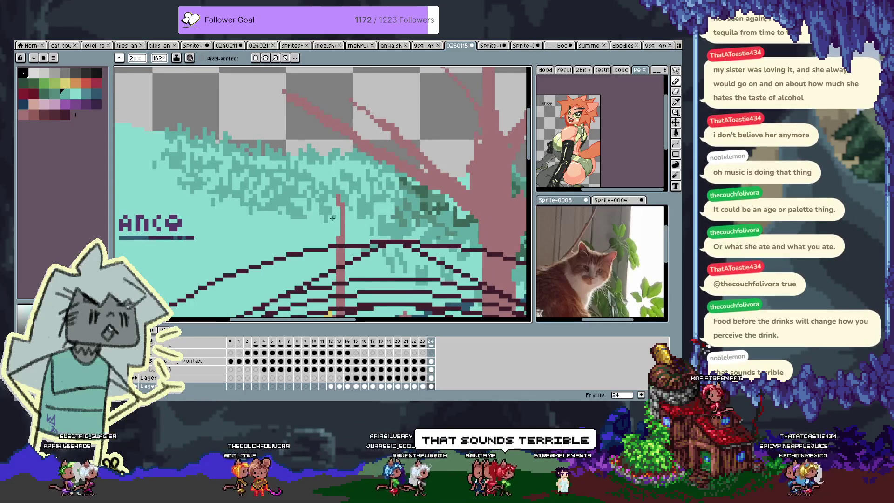
alt+click(332, 183)
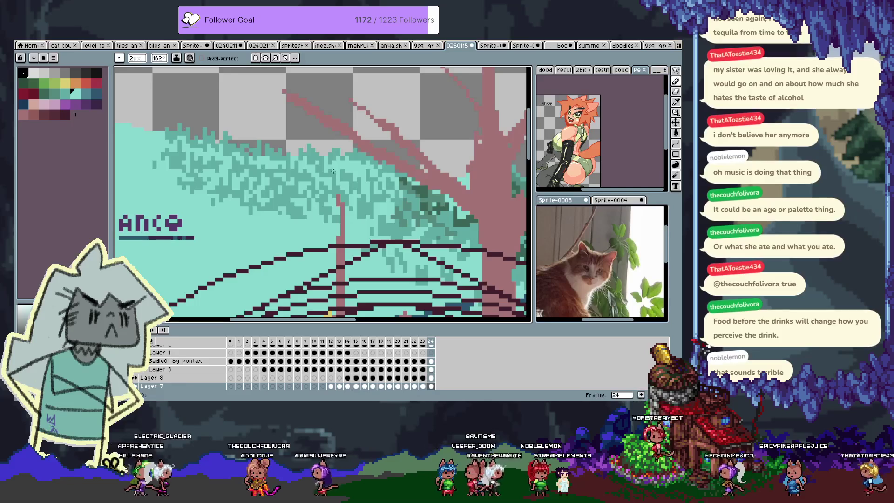
alt+click(329, 185)
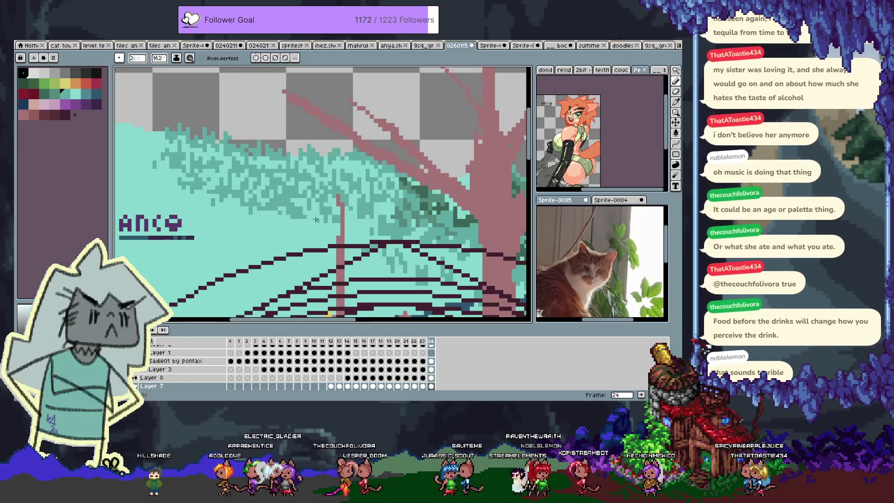
drag(323, 217, 313, 211)
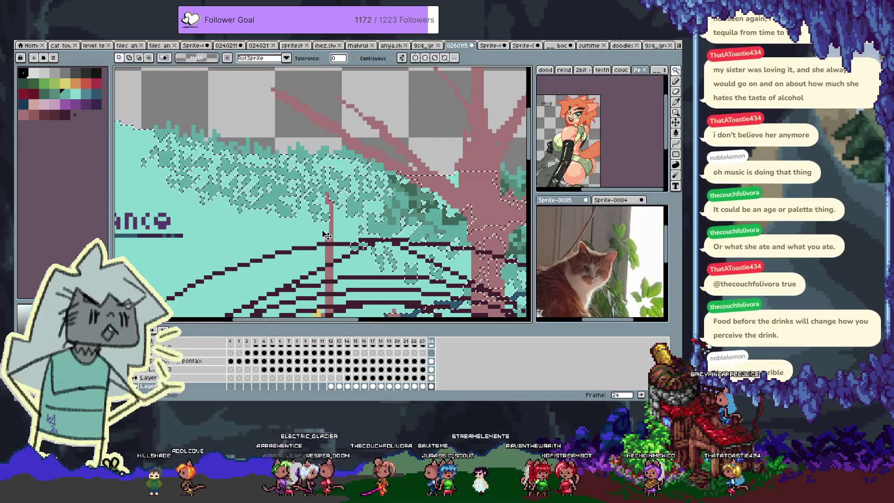
key(b)
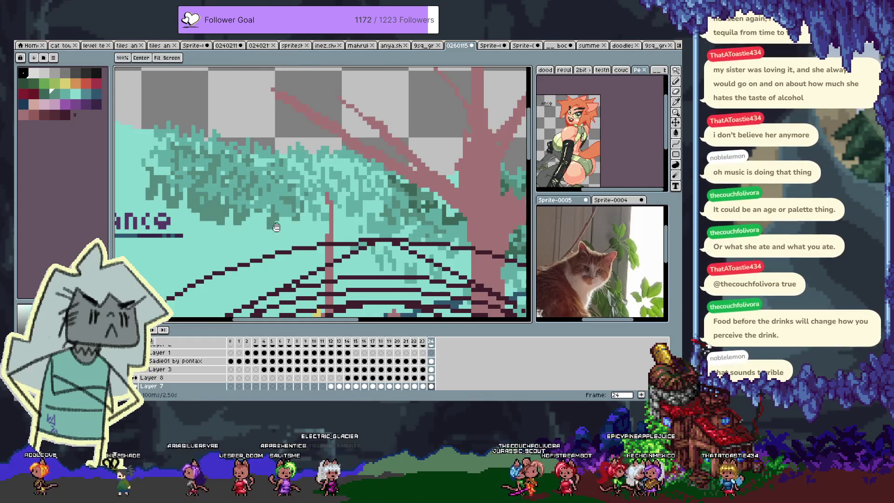
key(ctrl+z)
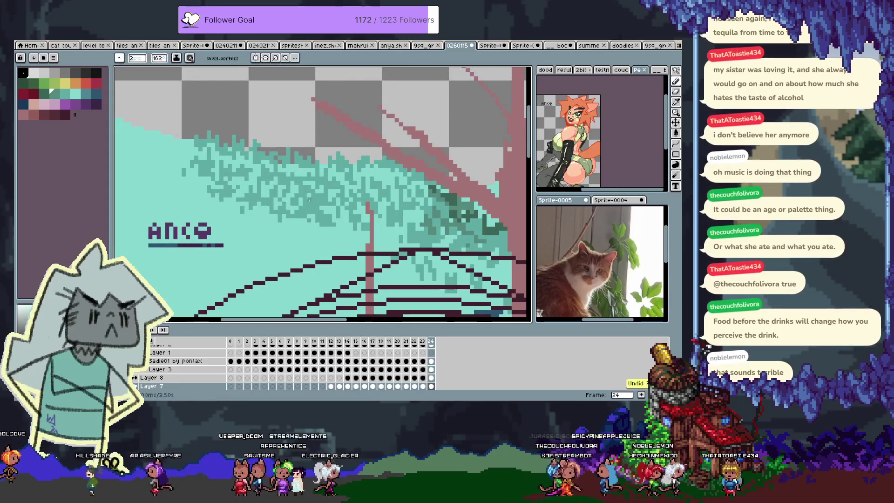
scroll(324, 229, down, 2)
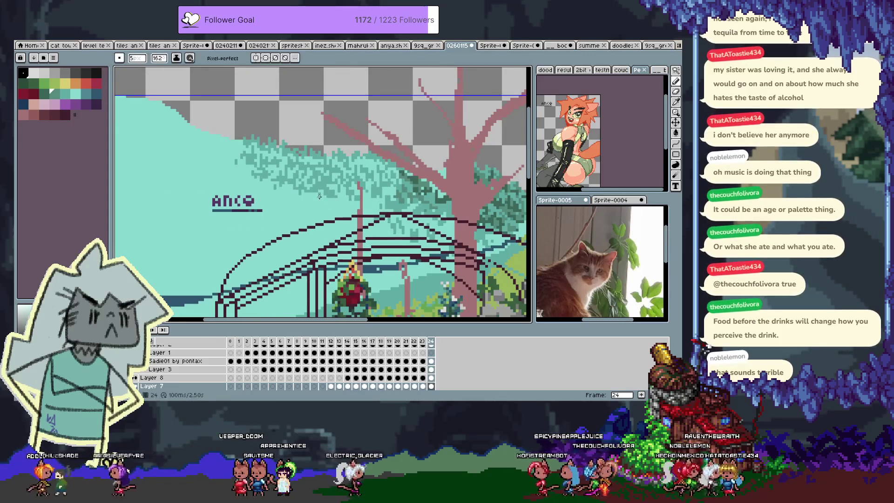
mouse_move(244, 154)
mouse_down()
mouse_move(317, 196)
mouse_move(337, 162)
mouse_up()
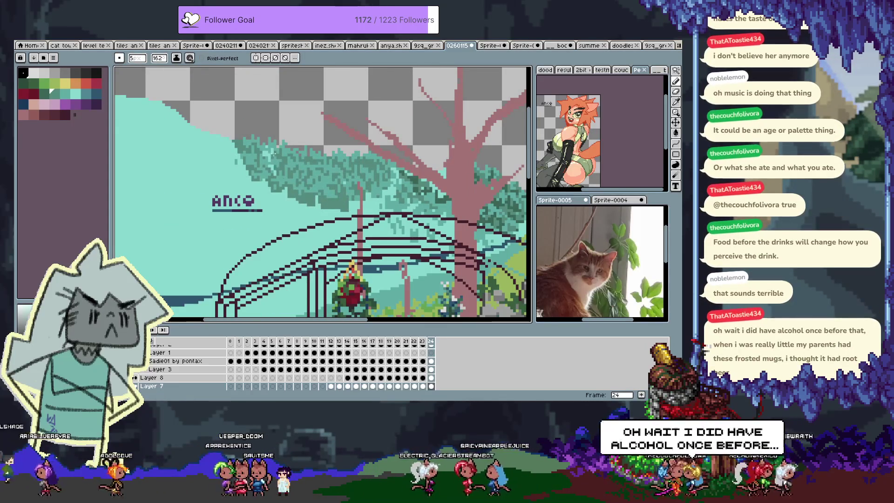
key(ctrl+z)
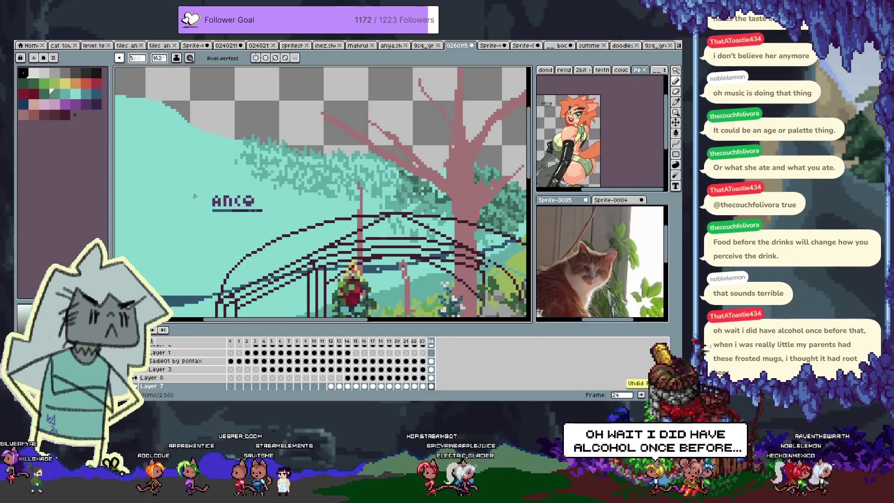
Step: Fill the light teal foliage area with darker green
key(g)
click(195, 196)
scroll(307, 263, down, 1)
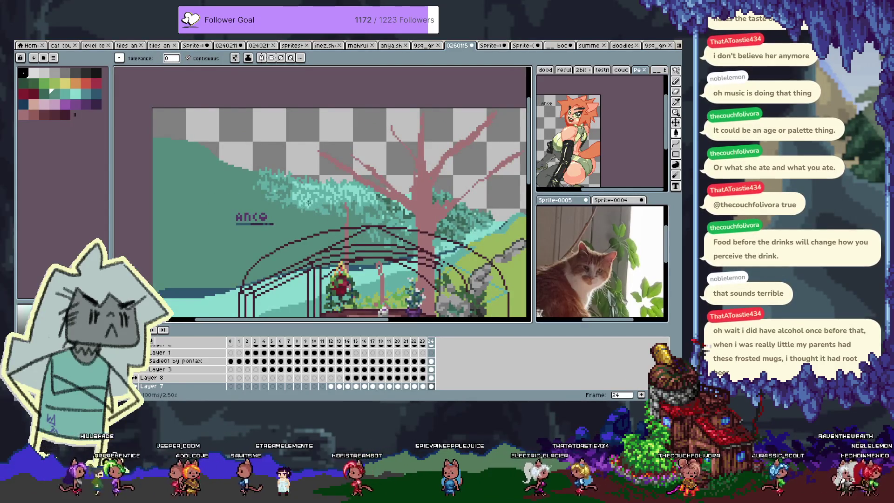
scroll(315, 200, up, 1)
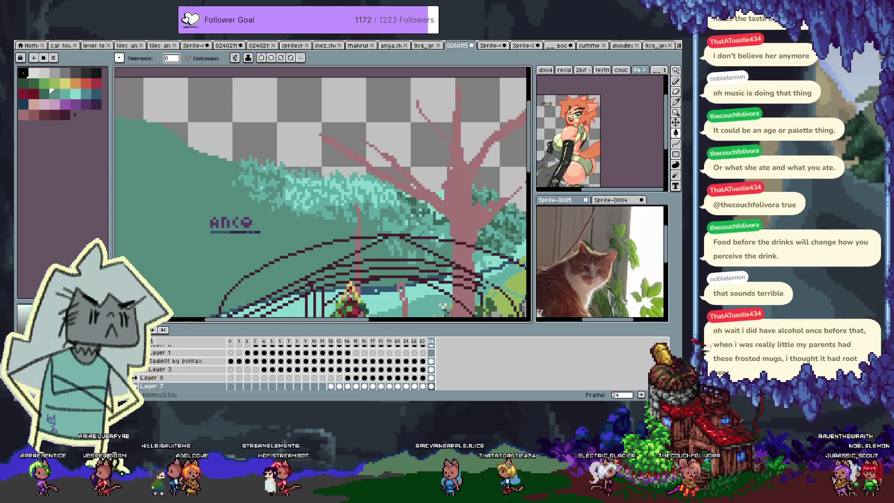
Step: Zoom in on the foliage above the greenhouse, eyedrop darker teals and dot in leaf texture
key(b)
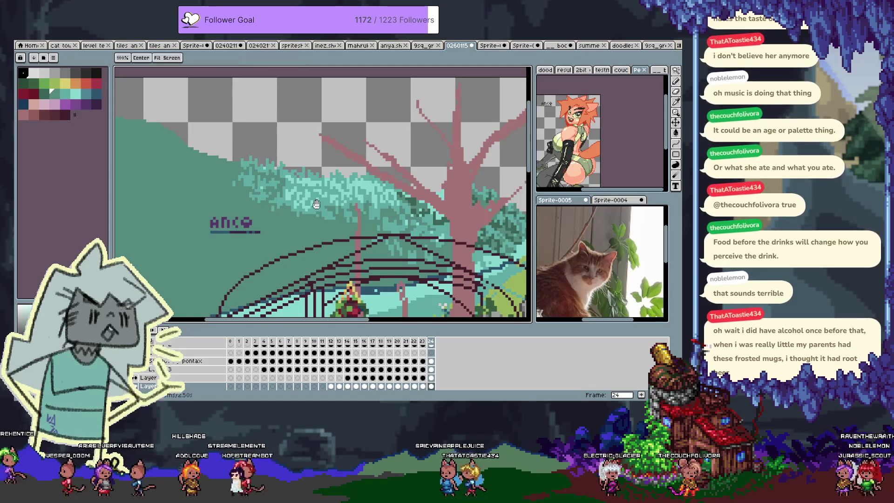
scroll(245, 178, right, 1)
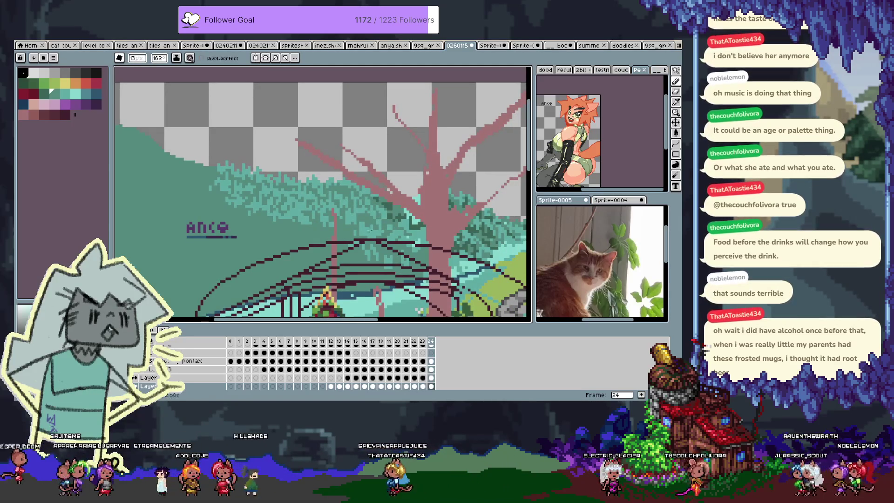
mouse_move(351, 229)
mouse_down()
mouse_move(343, 230)
mouse_move(344, 187)
mouse_move(256, 222)
mouse_move(169, 222)
mouse_up()
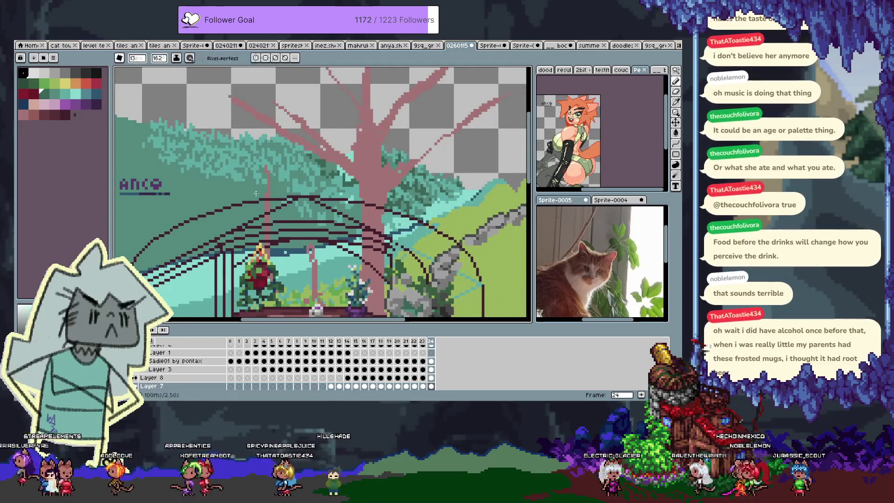
drag(185, 155, 215, 169)
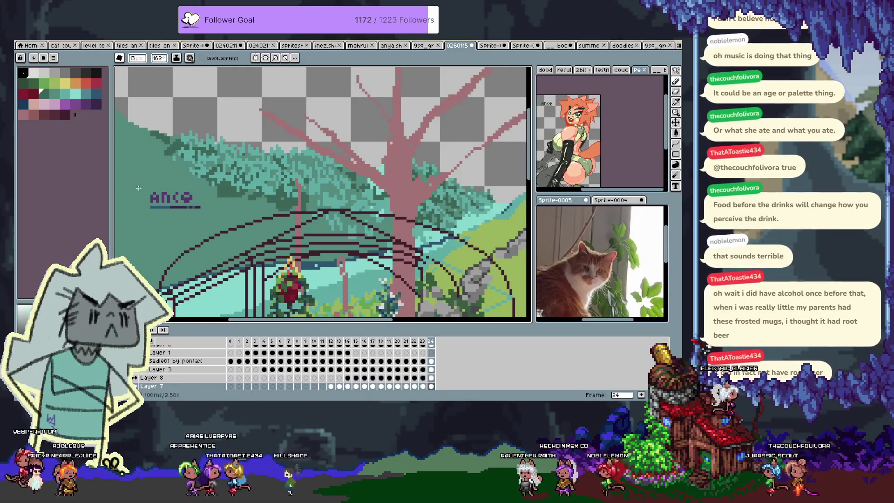
scroll(331, 196, up, 2)
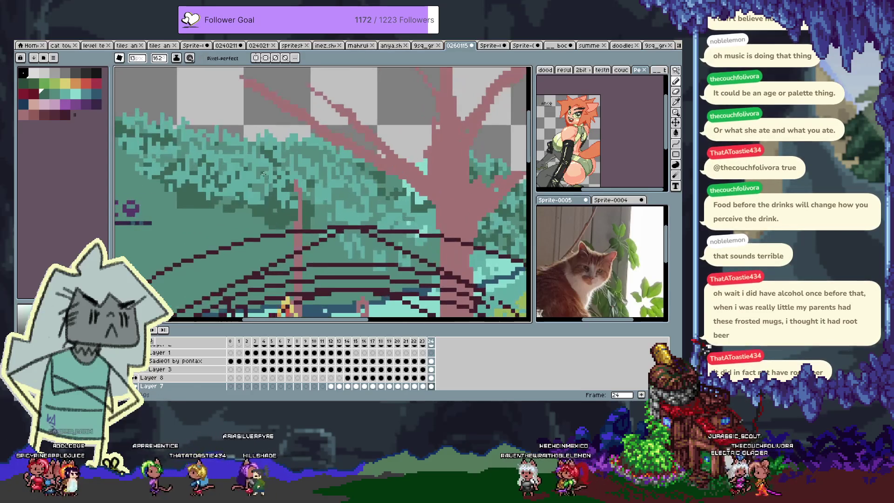
drag(281, 179, 295, 181)
key(i)
click(230, 169)
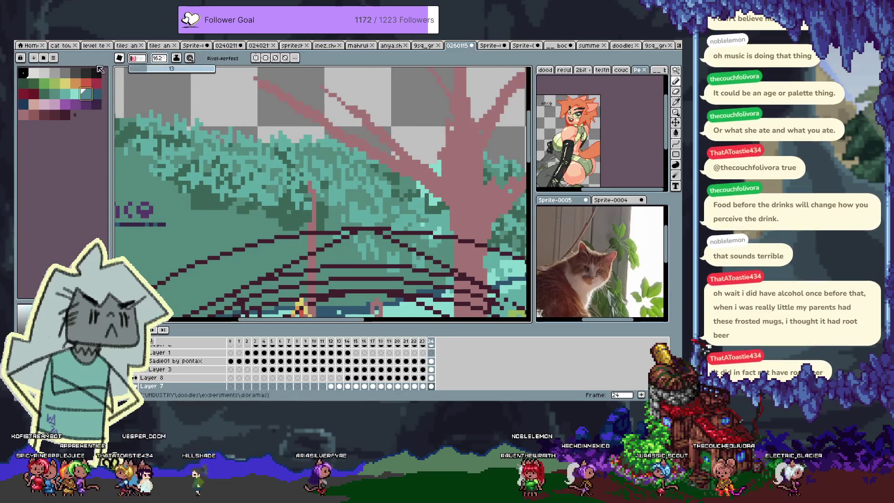
key(e)
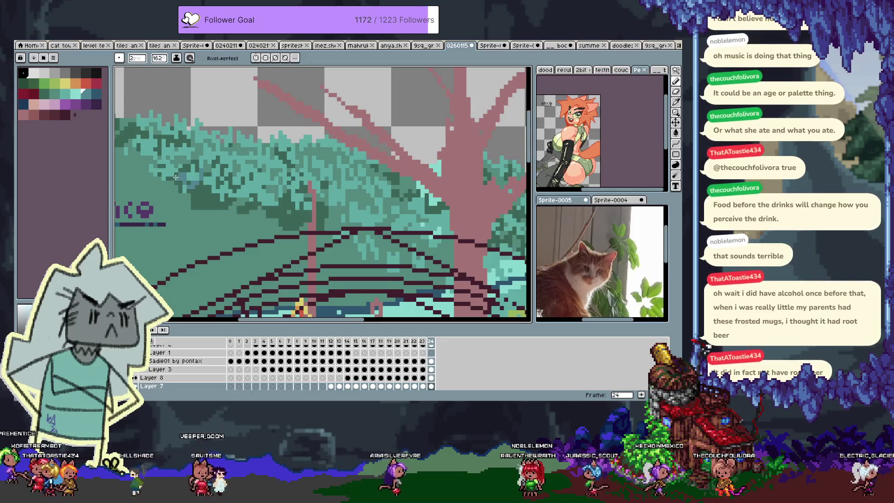
key(ctrl+z)
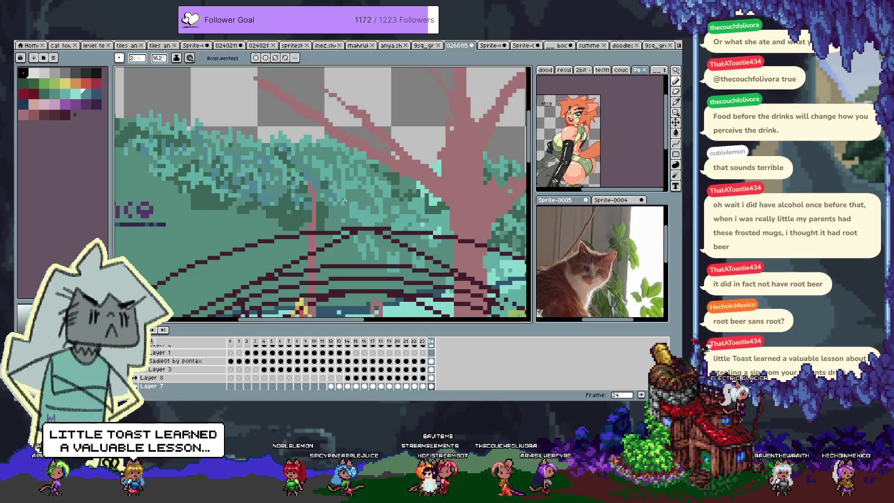
alt+click(258, 199)
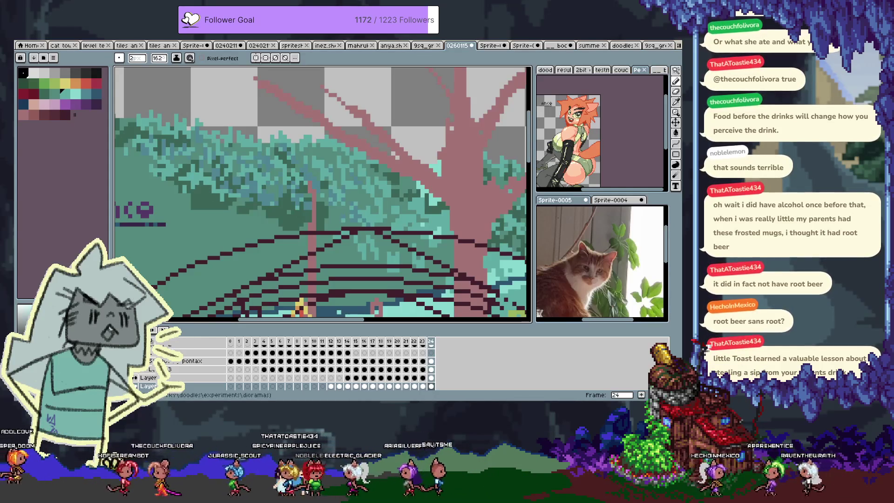
Step: Undo the bad fill and return to the pencil on the foliage
scroll(212, 196, down, 2)
scroll(341, 197, up, 1)
scroll(341, 197, up, 1)
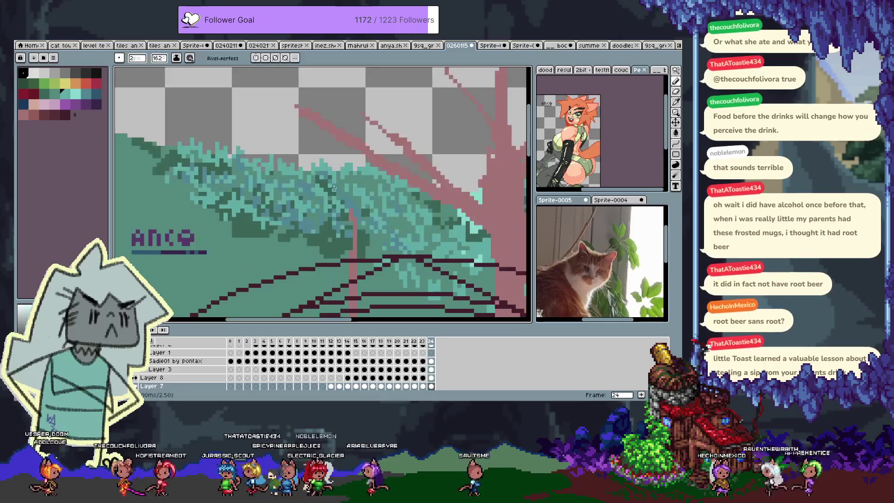
scroll(326, 184, up, 1)
key(b)
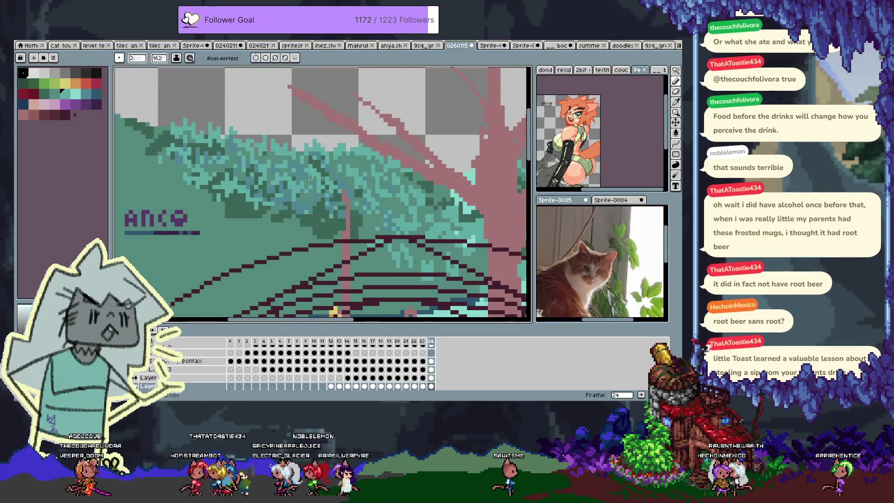
key(ctrl+z)
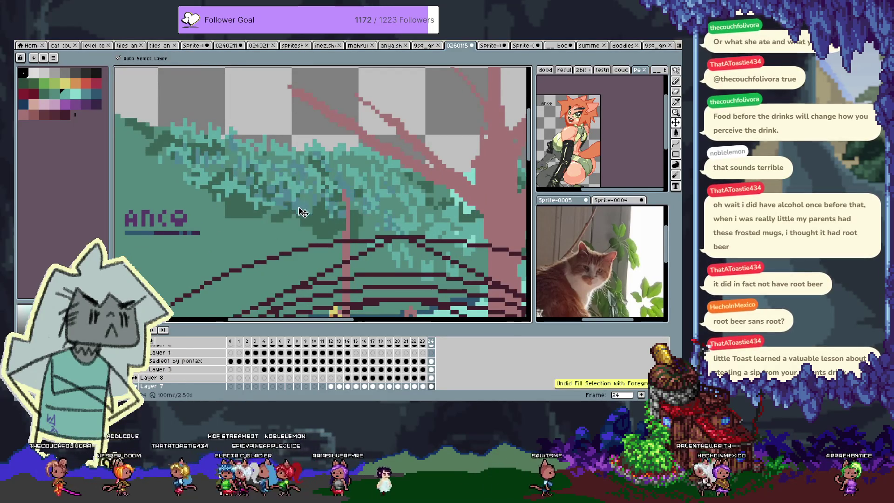
key(b)
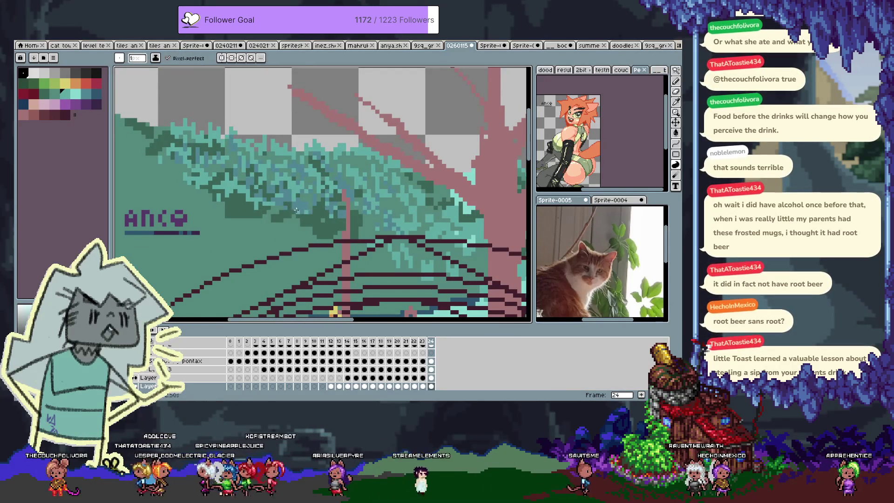
scroll(292, 211, left, 1)
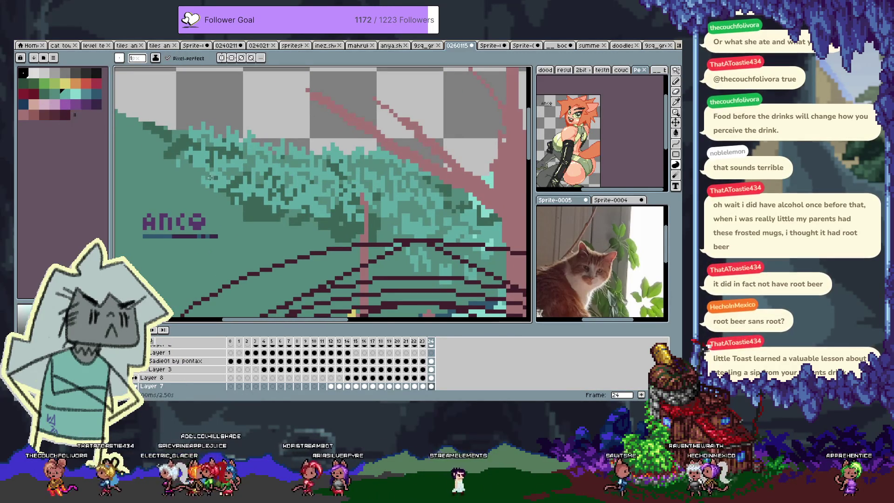
Step: Alternate light and dark teal eyedrops, then pick the mint highlight colour for the leaf tops
alt+click(276, 177)
key(shift+b)
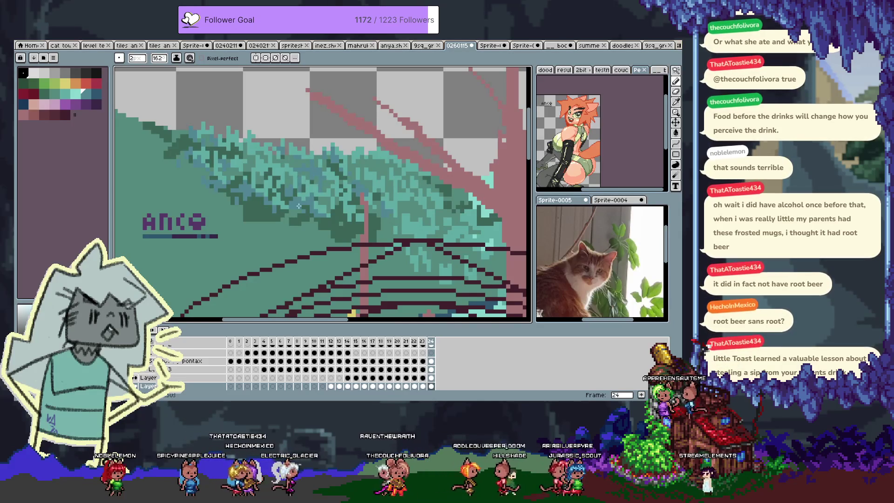
alt+click(299, 173)
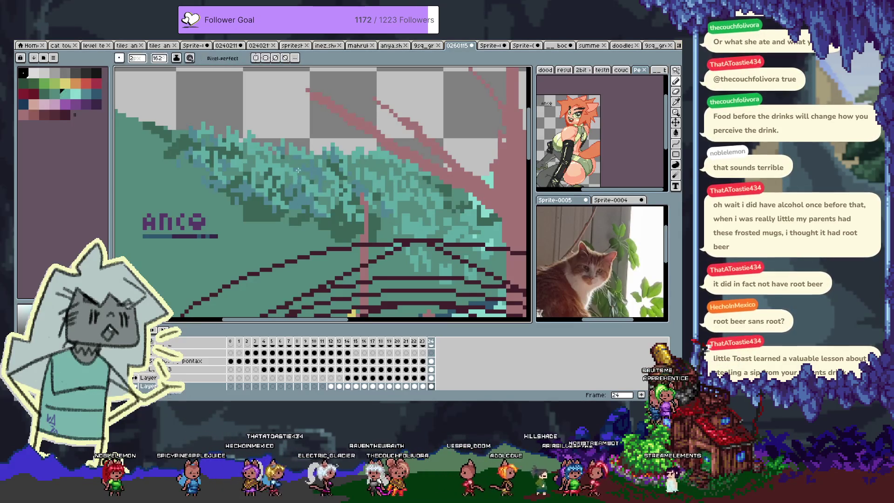
alt+click(295, 169)
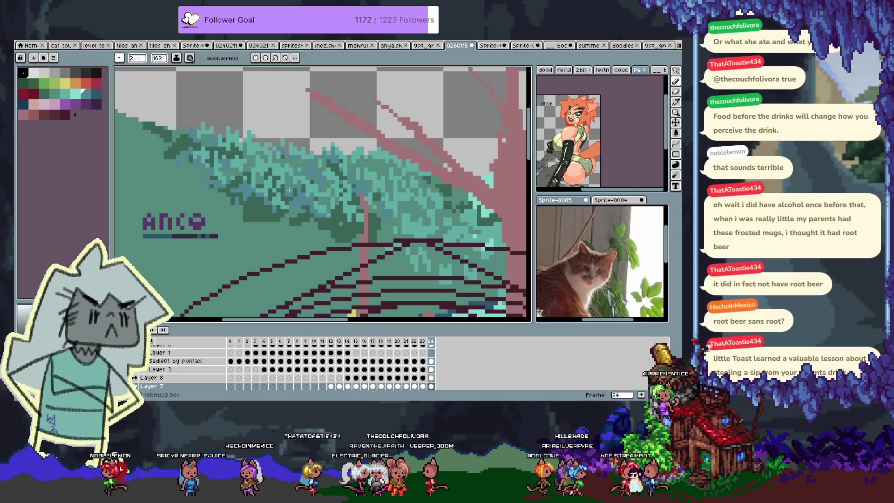
alt+click(300, 187)
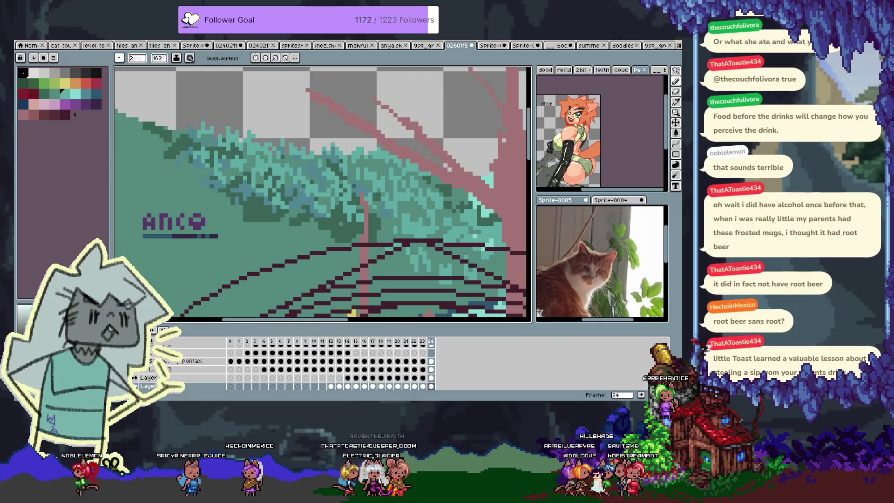
alt+click(275, 170)
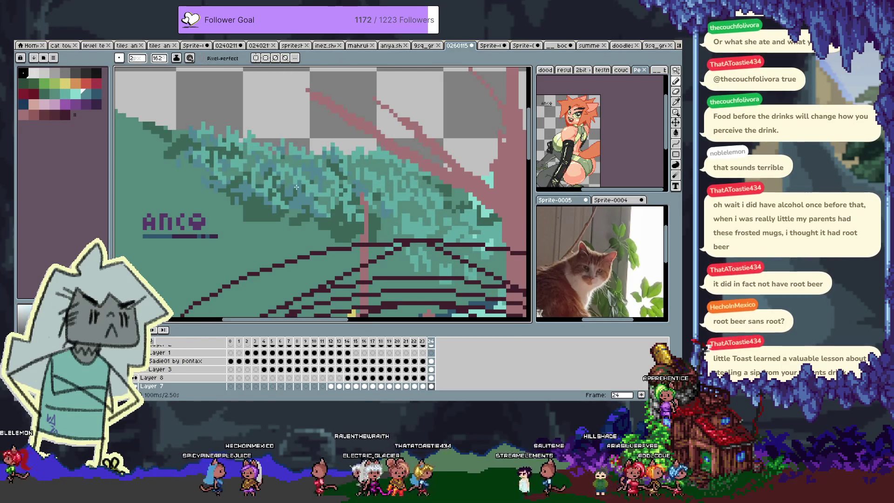
alt+click(158, 129)
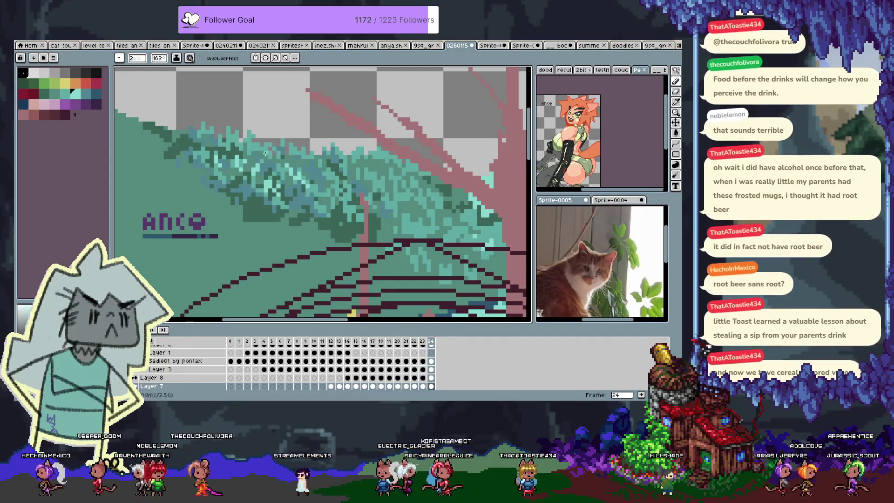
Step: Undo the last stroke, sample a new scene colour, and clear a stray foliage selection
key(ctrl+z)
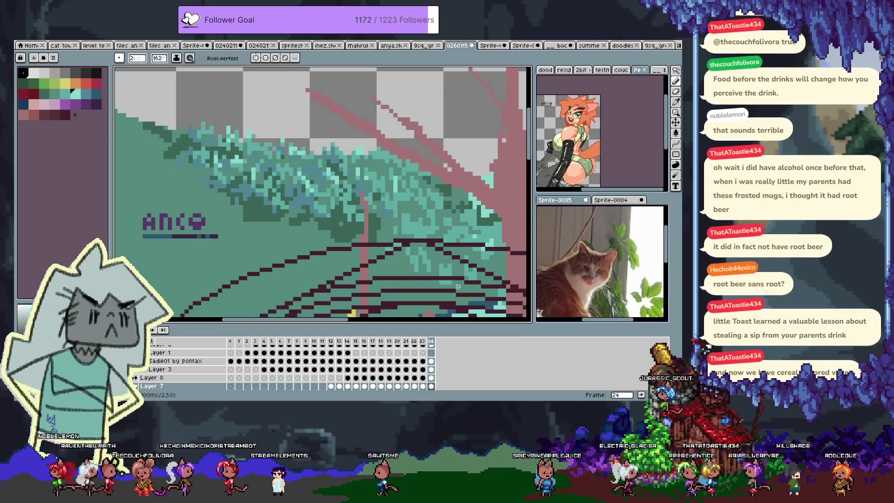
scroll(458, 287, down, 3)
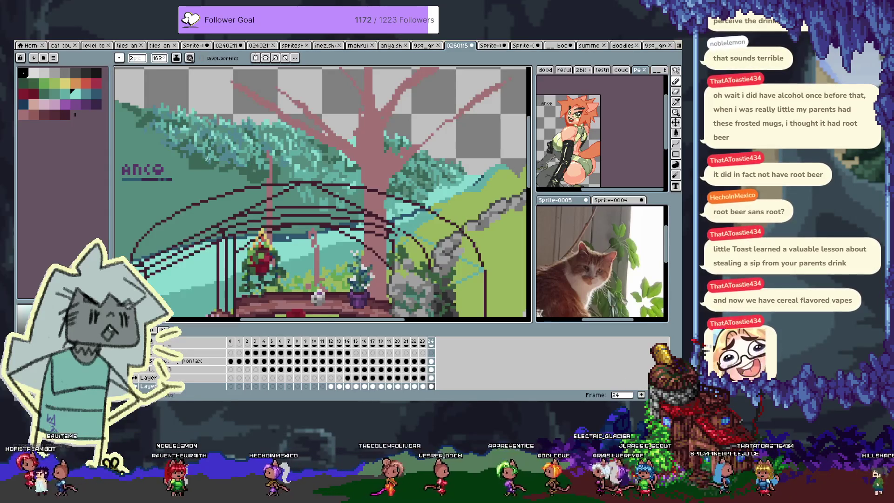
key(i)
click(202, 159)
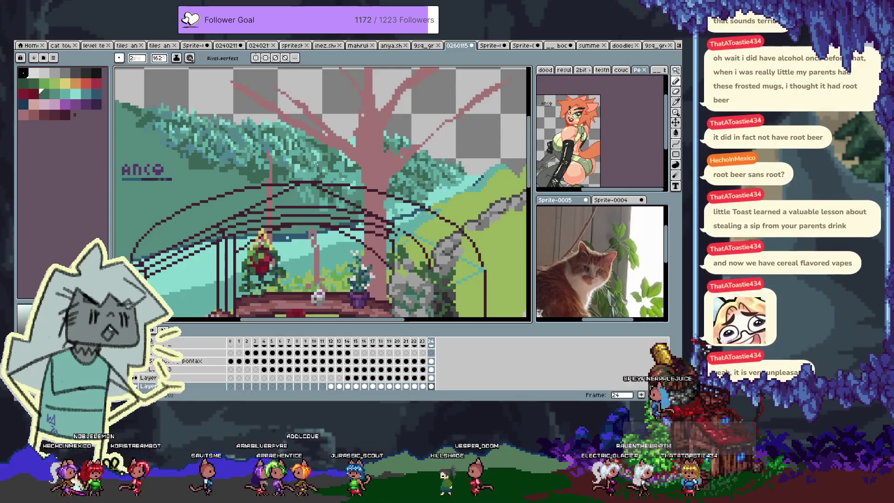
click(305, 178)
key(ctrl+d)
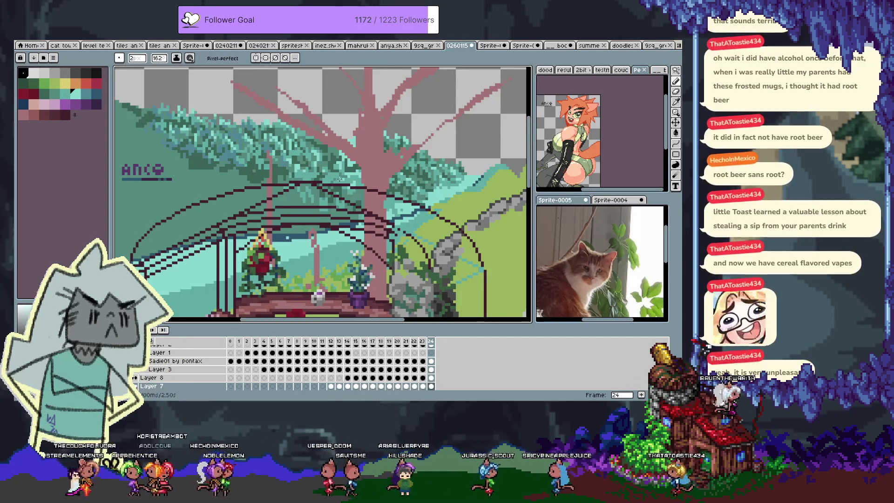
Step: Eyedrop teal shades to touch up the foliage, then zoom out to the full scene
alt+click(334, 182)
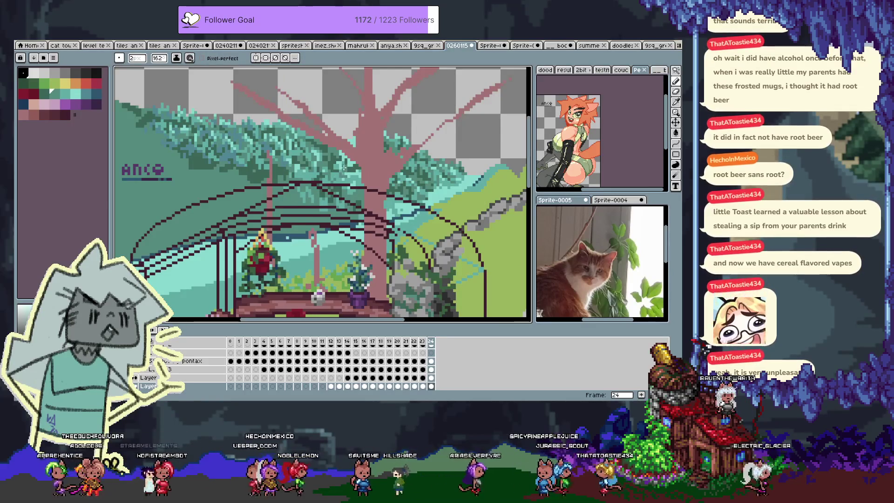
key(v)
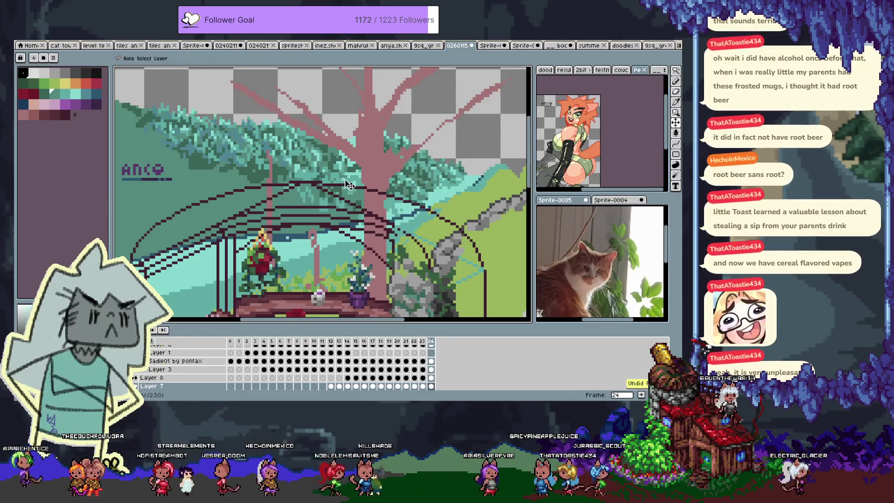
key(b)
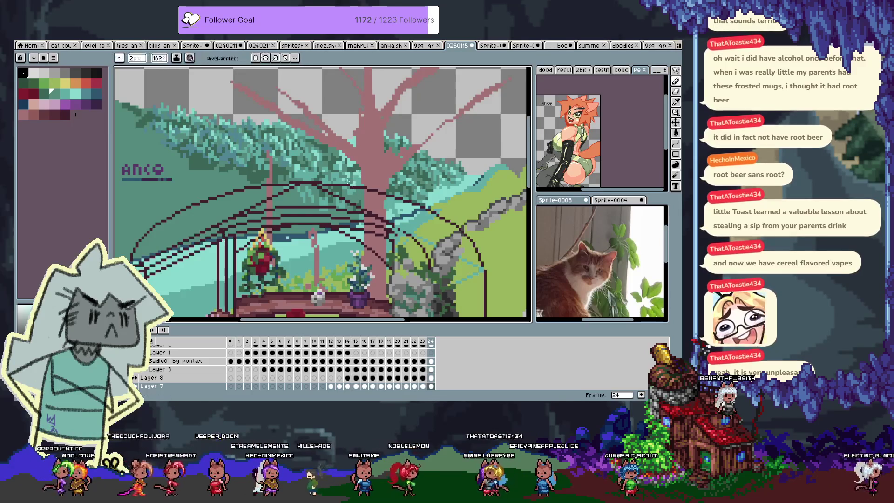
key(alt)
alt+click(349, 163)
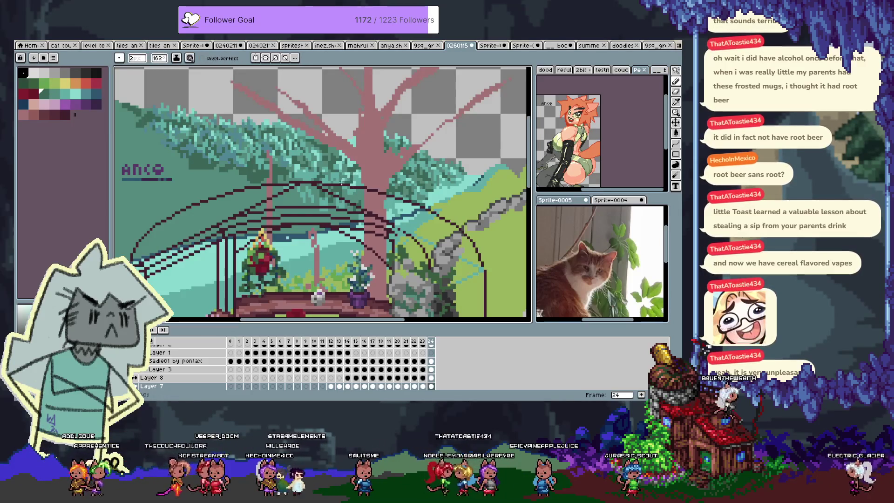
key(alt)
alt+click(339, 177)
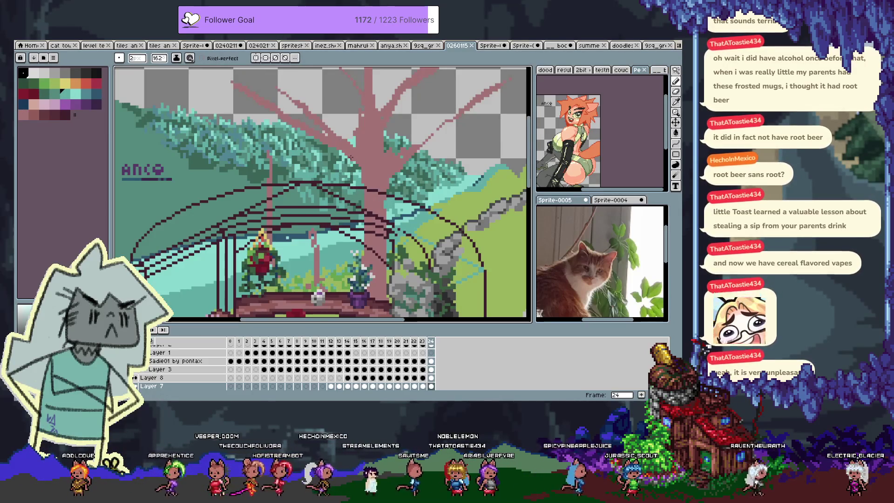
scroll(350, 175, down, 5)
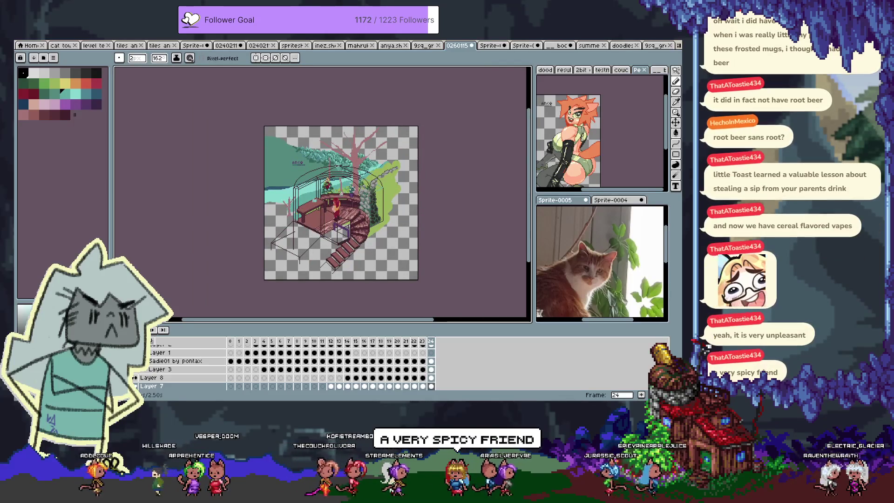
Step: Hide the timeline at frame 25 and select a dark, then grey, palette swatch
scroll(325, 154, up, 3)
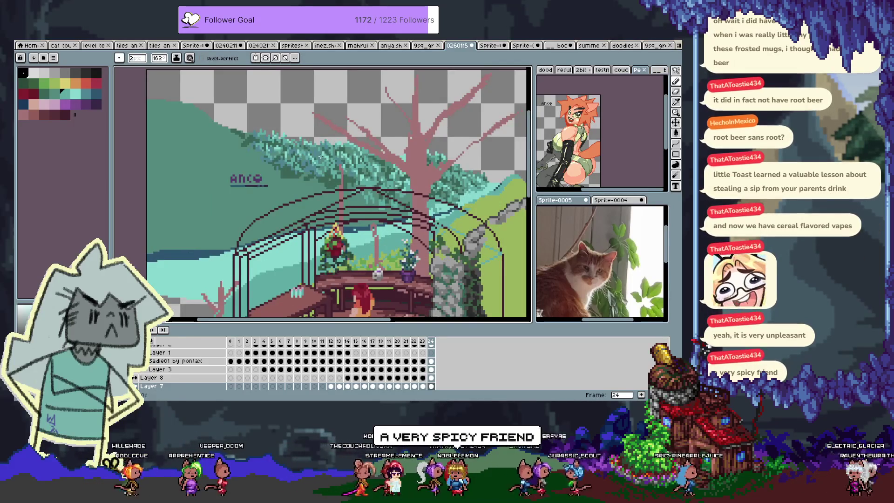
click(23, 115)
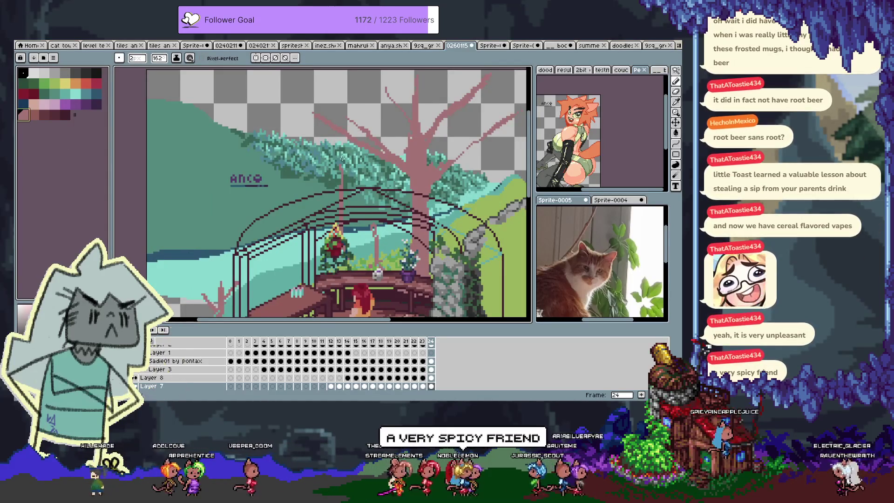
key(Tab)
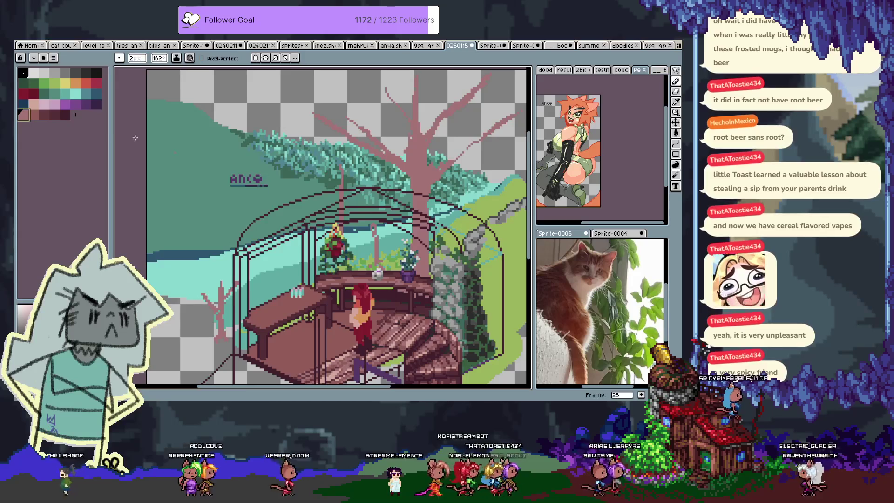
click(44, 114)
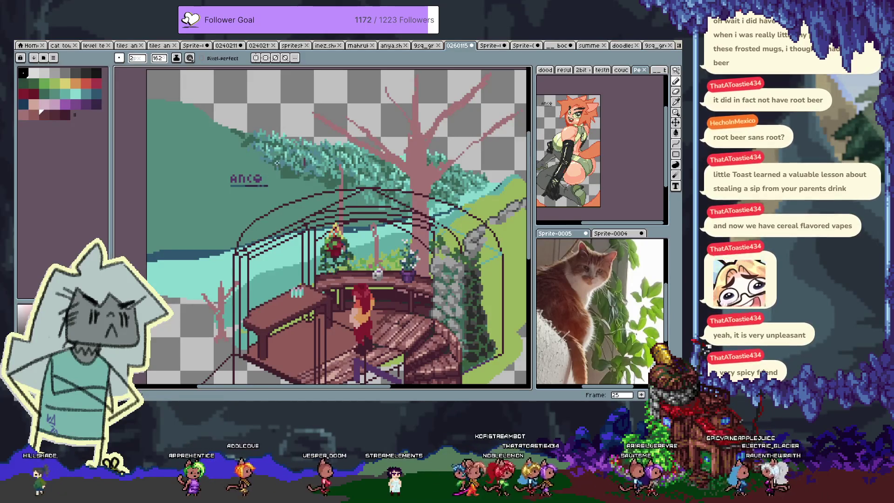
click(77, 72)
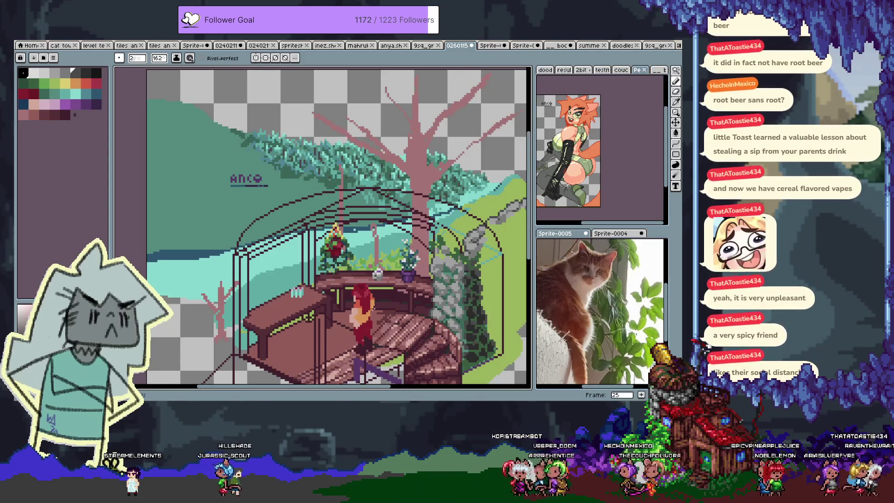
Step: Pan onto the tree and choose the first swatch of the palette's second row
scroll(390, 325, down, 1)
scroll(317, 183, up, 2)
key(i)
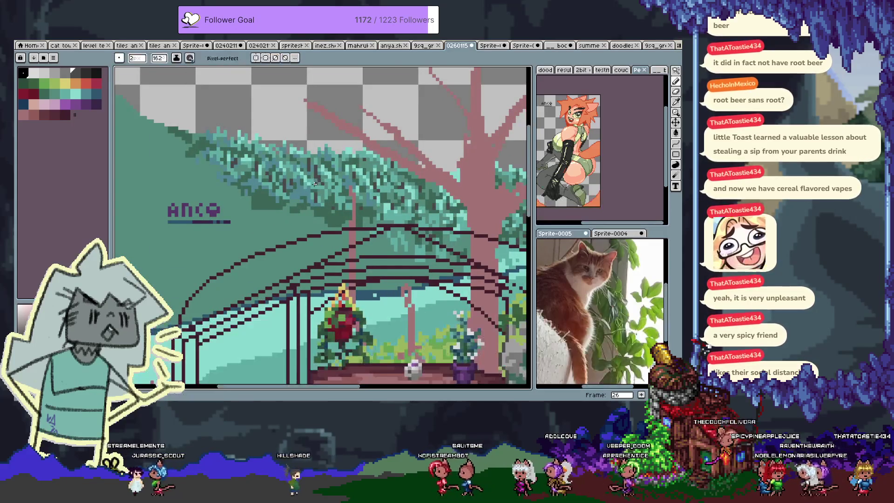
key(b)
drag(318, 181, 337, 216)
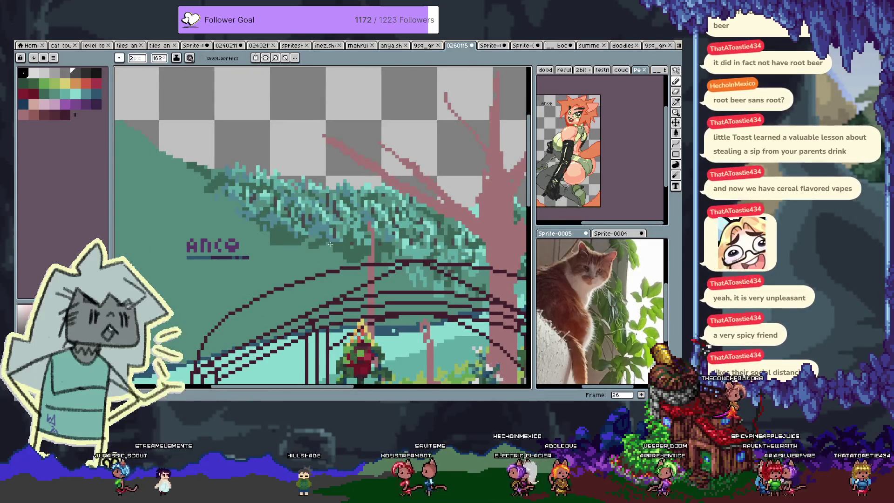
click(25, 86)
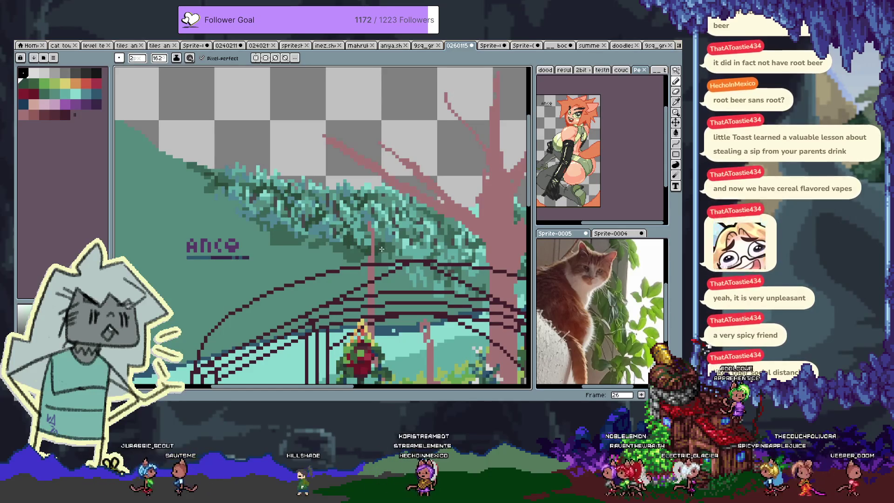
Step: Pan across the tree and adjust the zoom to survey the foliage
drag(411, 243, 312, 237)
key(b)
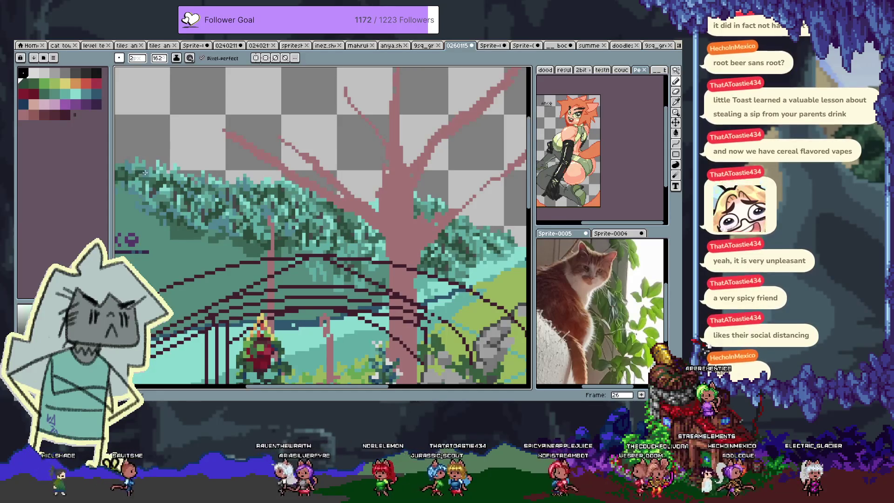
scroll(280, 224, right, 3)
scroll(279, 223, down, 1)
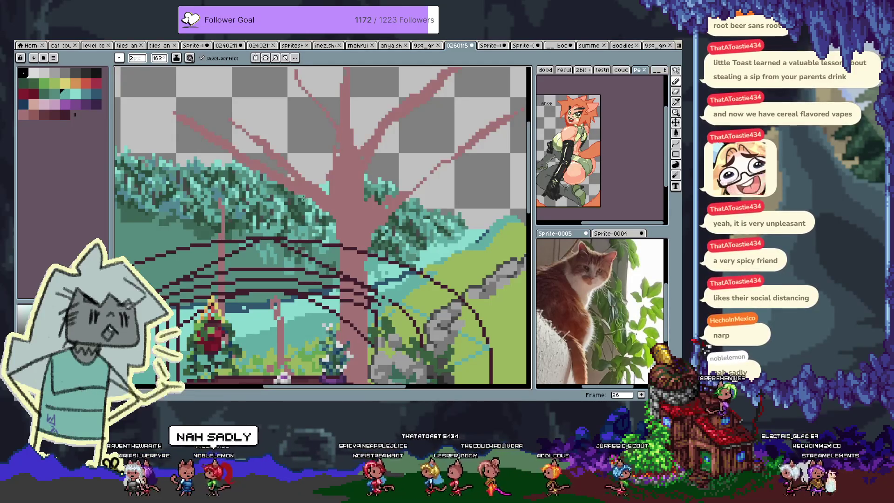
scroll(287, 258, down, 2)
scroll(280, 252, up, 1)
scroll(225, 206, up, 1)
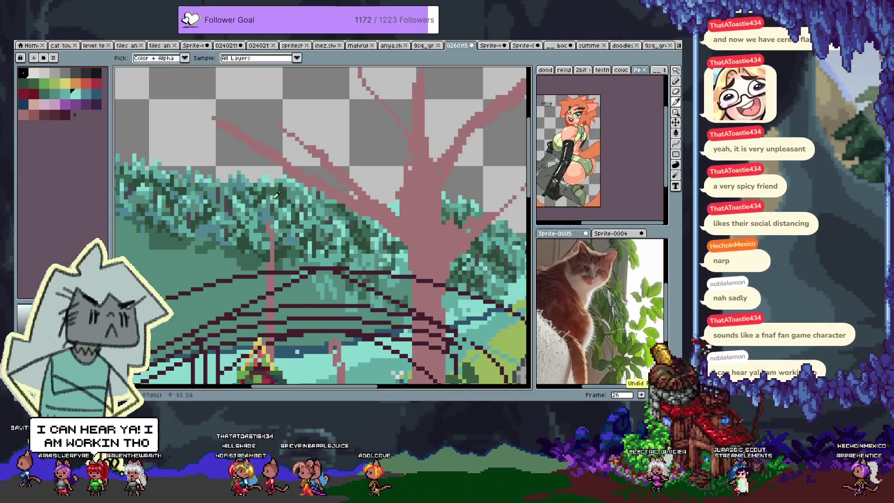
Step: Pick a dark teal drawing colour and pan the view over the tree and foliage
alt+click(269, 213)
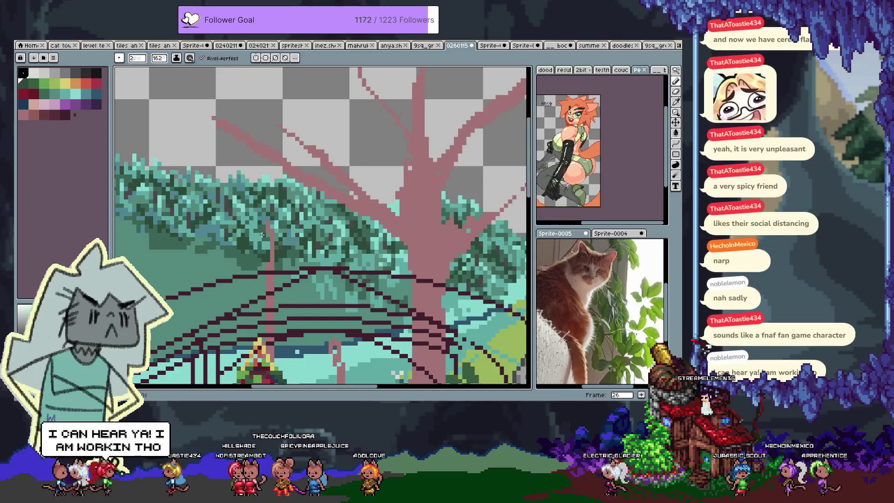
scroll(224, 210, left, 3)
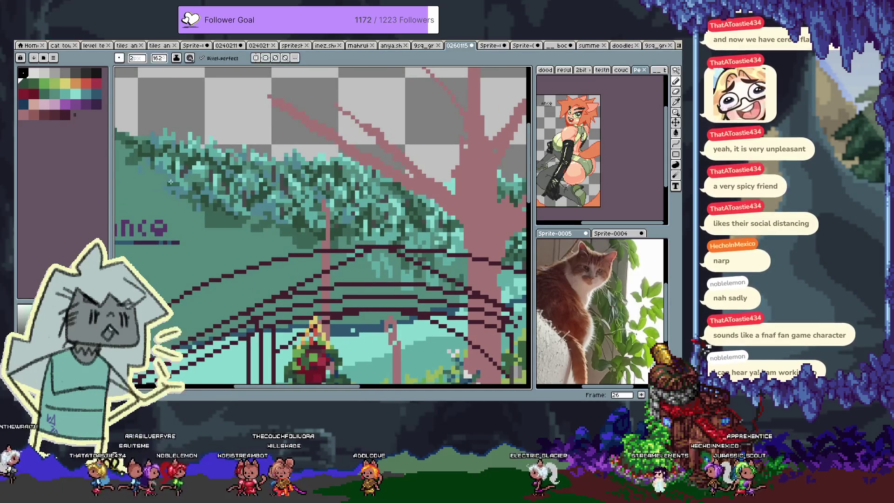
scroll(209, 200, up, 3)
scroll(210, 200, left, 4)
mouse_move(370, 330)
mouse_down()
mouse_move(286, 245)
mouse_move(174, 218)
mouse_up()
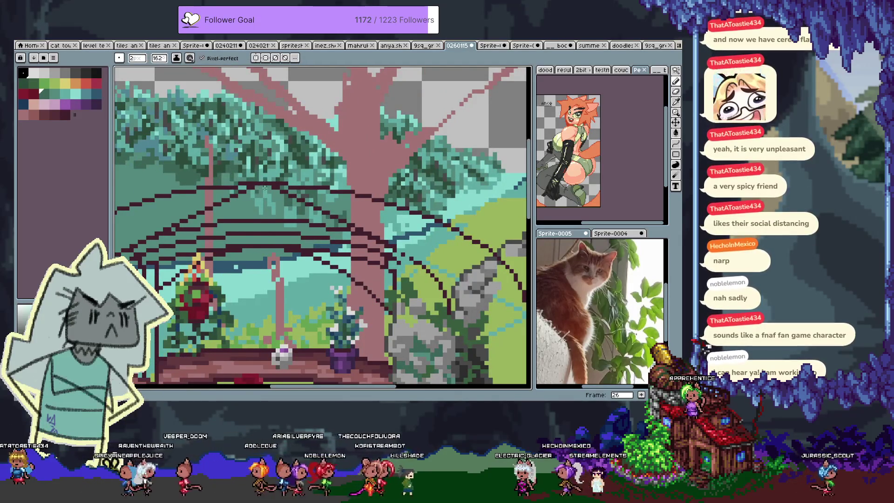
scroll(270, 261, down, 2)
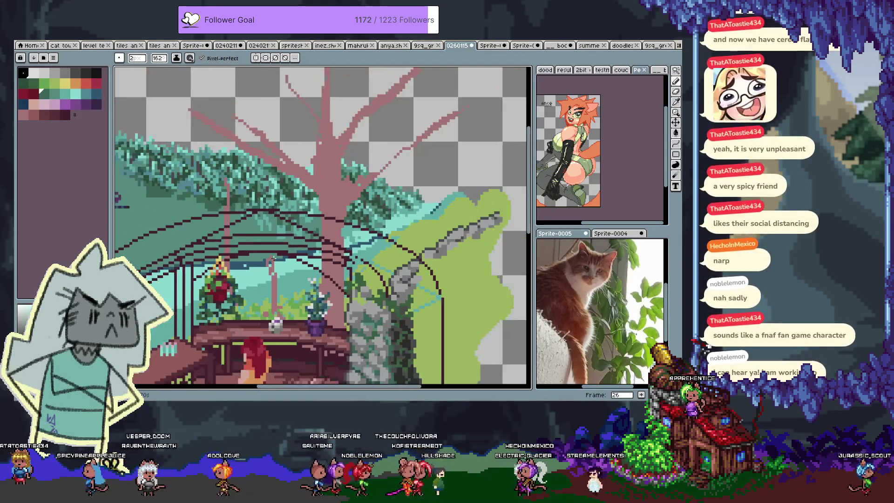
key(space)
scroll(277, 259, down, 2)
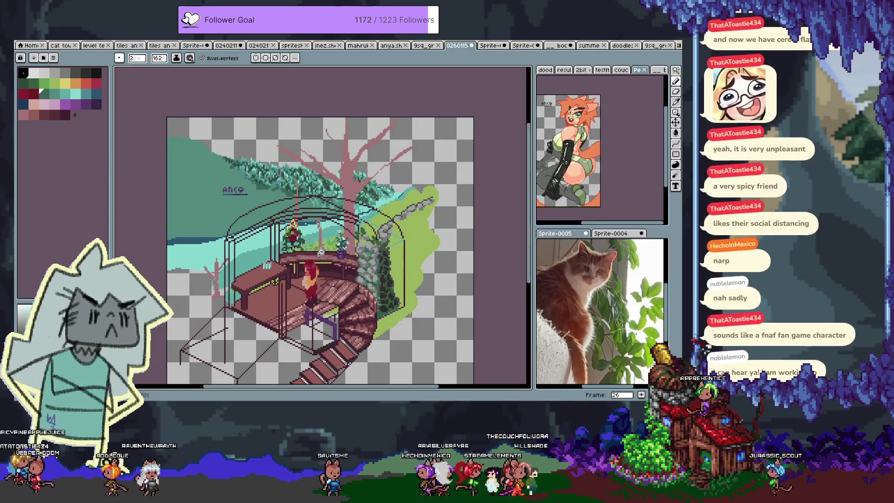
scroll(223, 222, up, 1)
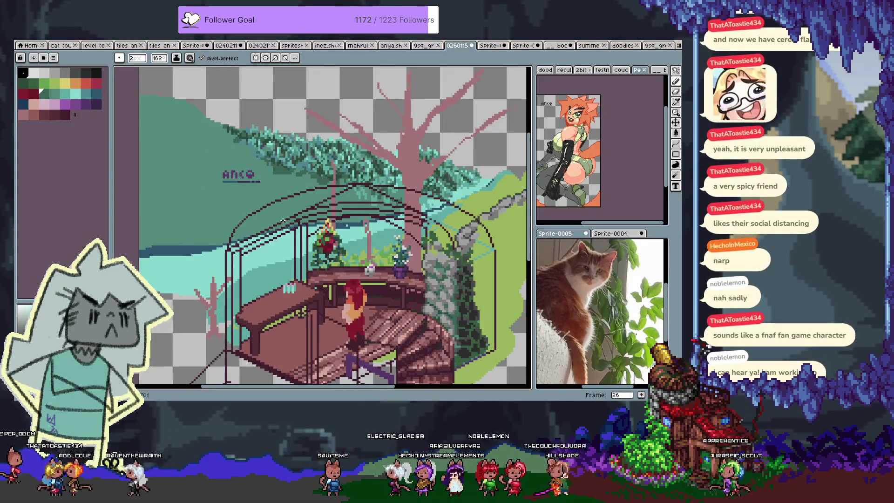
key(space)
mouse_move(285, 236)
mouse_down()
mouse_move(334, 215)
mouse_move(285, 214)
mouse_up()
Step: Set the pencil brush size to 6 and bring the space above the tree into view
key(alt)
key(space)
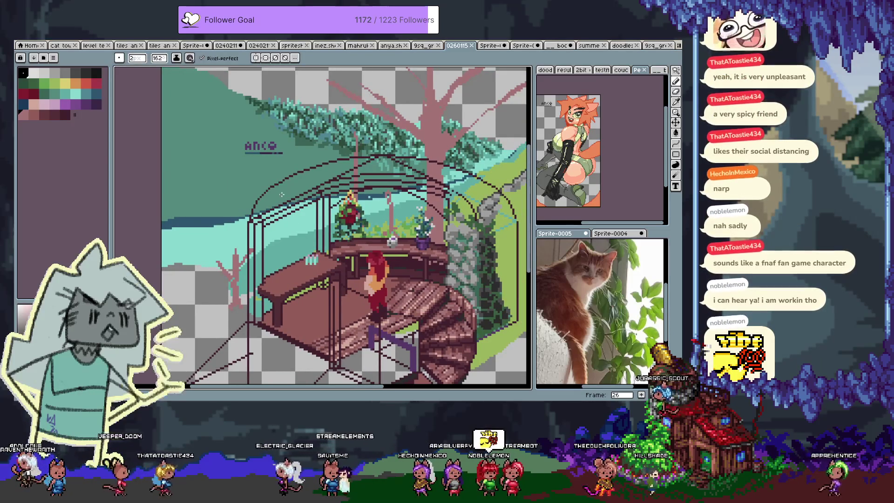
drag(136, 58, 181, 58)
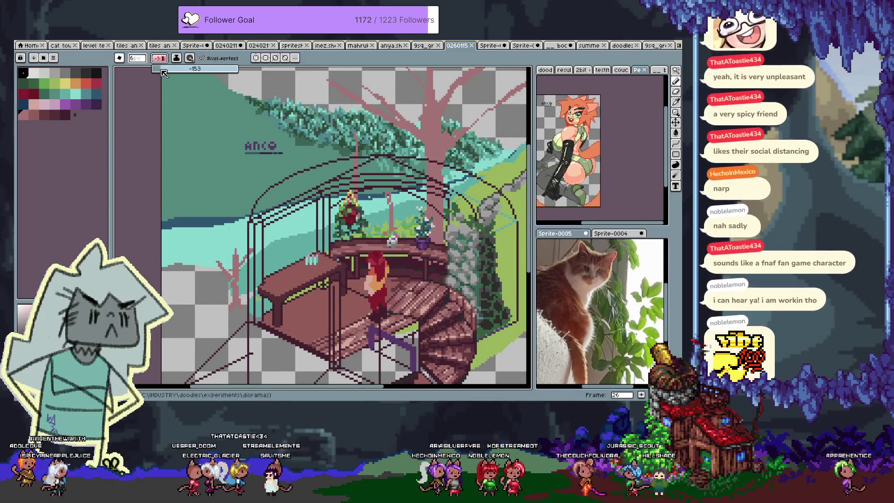
click(293, 201)
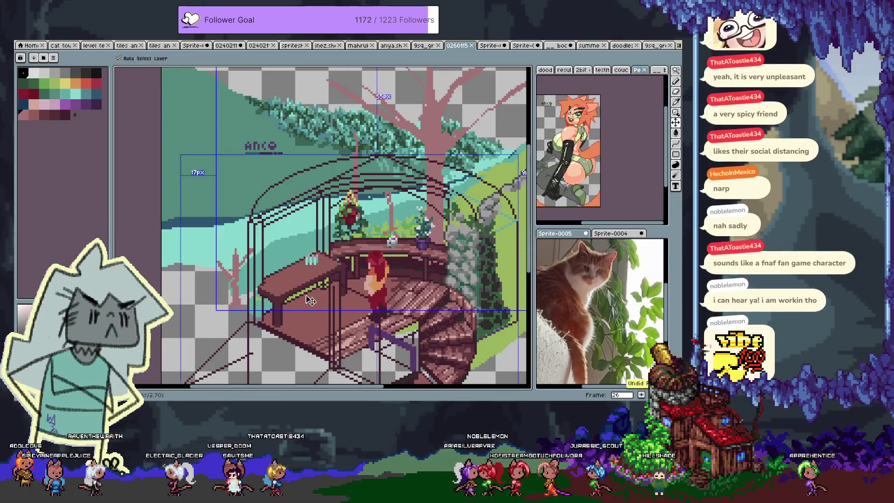
key(ctrl)
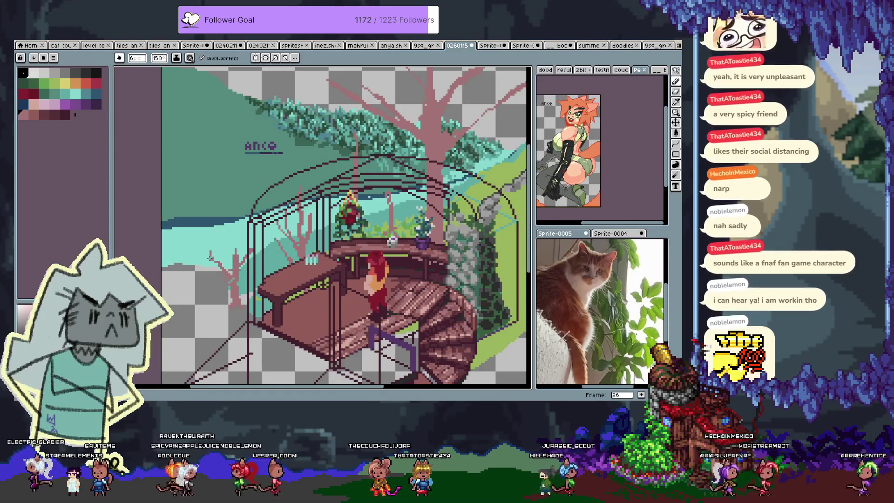
mouse_move(505, 164)
mouse_down()
mouse_move(419, 279)
mouse_move(400, 234)
mouse_up()
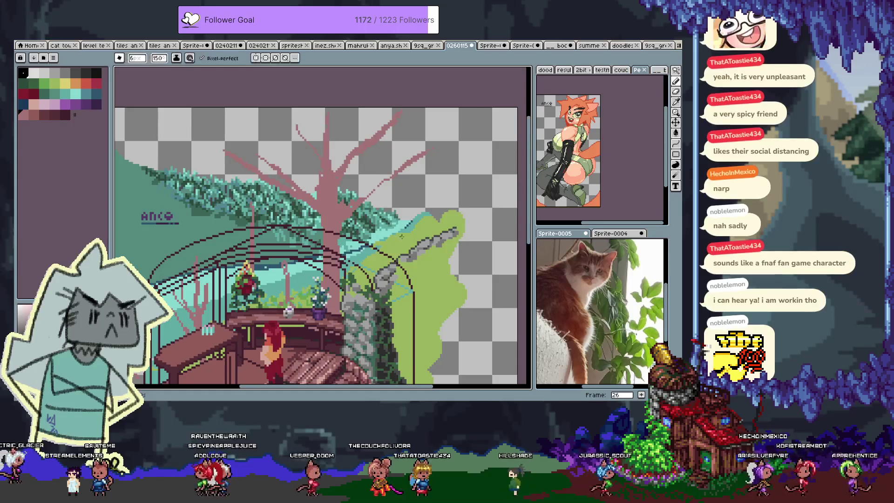
key(ctrl+z)
key(ctrl+y)
key(ctrl+z)
key(ctrl+y)
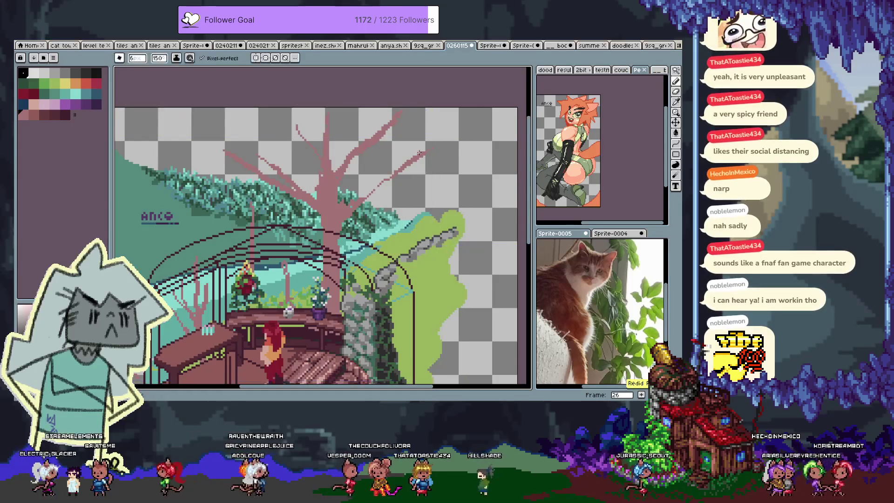
Step: Draw tall pink branches rising from the tree, redrawing one after an undo
drag(417, 256, 420, 193)
drag(417, 114, 417, 227)
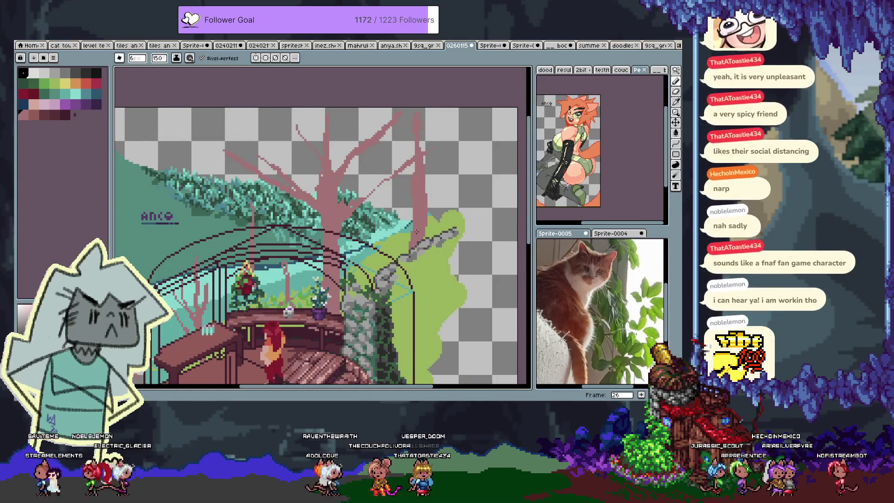
key(ctrl+z)
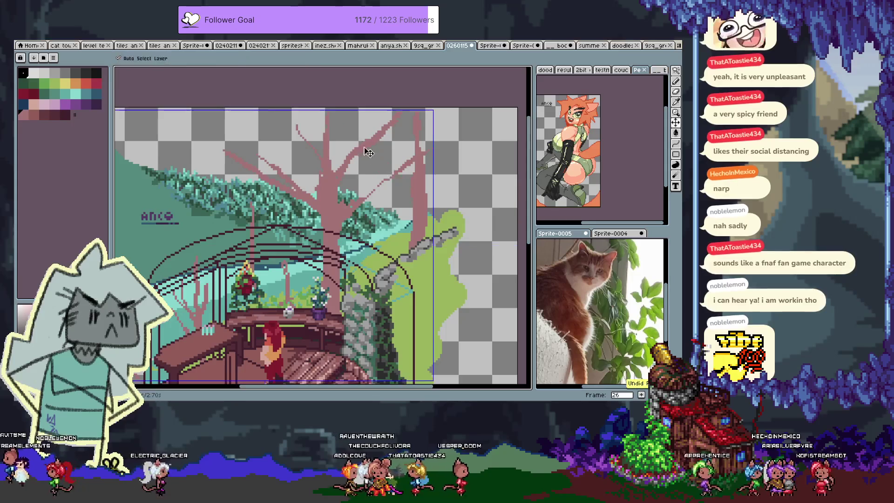
click(36, 116)
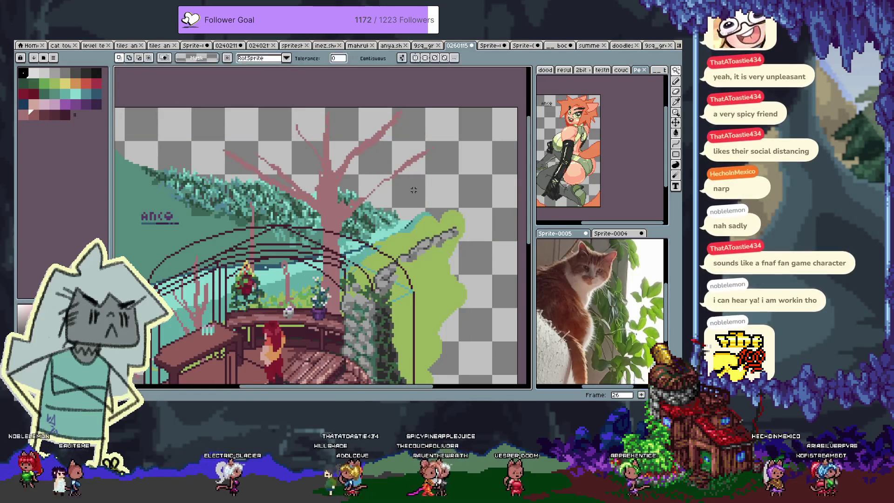
drag(419, 206, 413, 94)
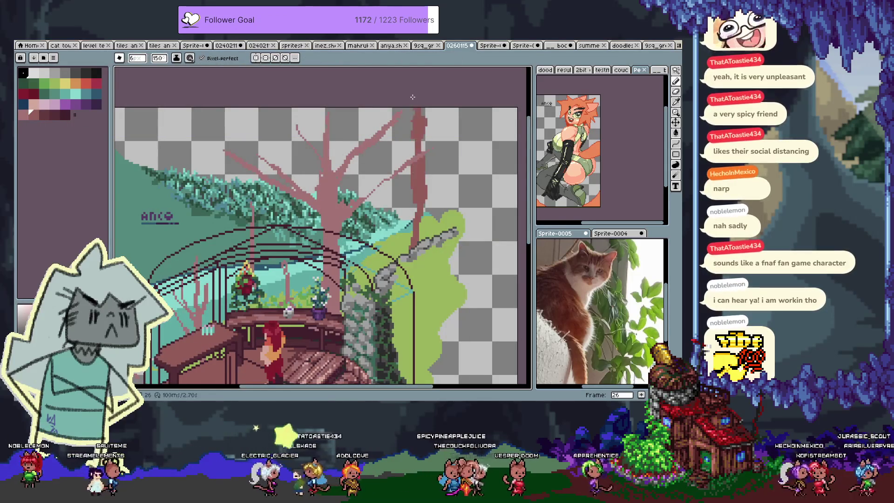
drag(348, 117, 375, 163)
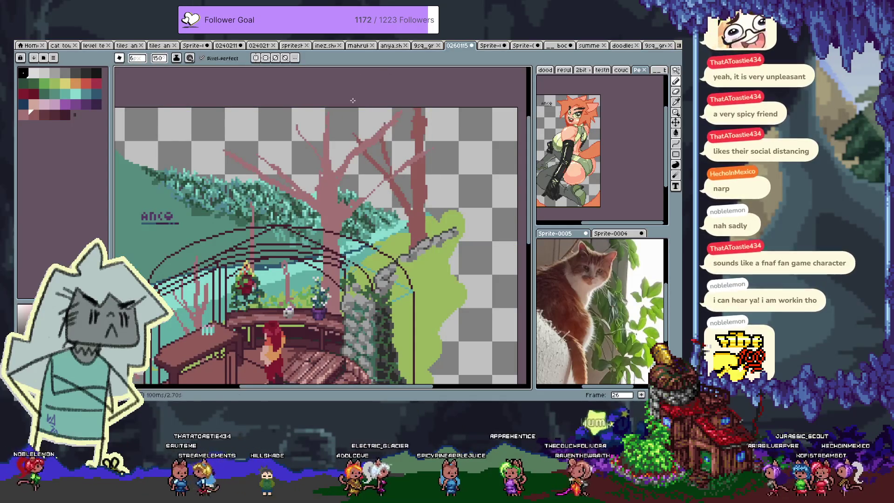
mouse_move(201, 273)
mouse_down()
mouse_move(233, 223)
mouse_move(343, 126)
mouse_up()
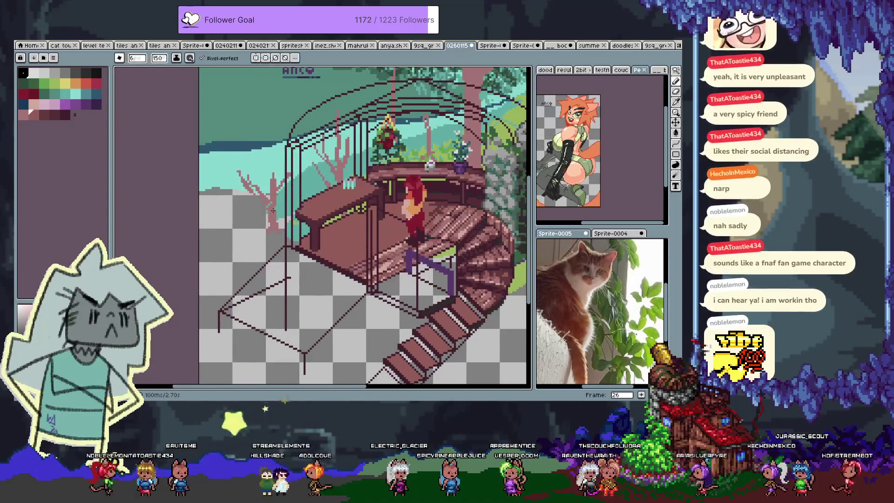
mouse_move(320, 181)
mouse_down()
mouse_move(252, 281)
mouse_move(124, 277)
mouse_move(179, 281)
mouse_up()
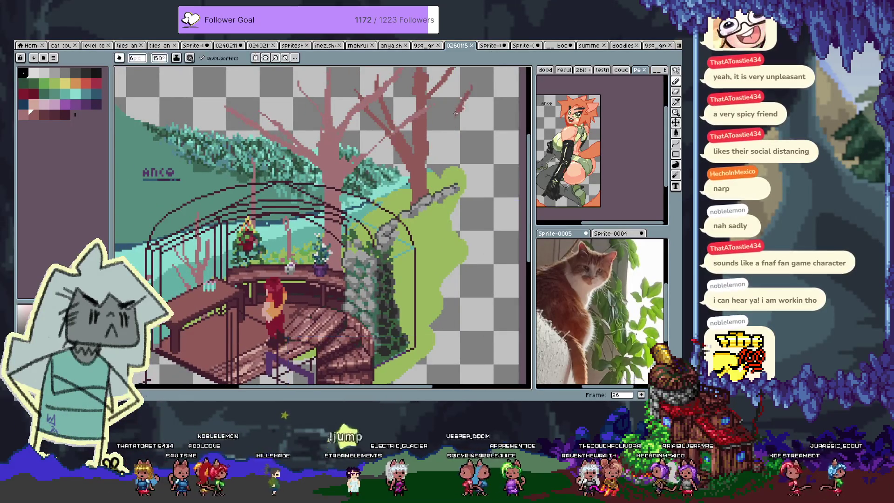
key(space)
drag(321, 216, 368, 250)
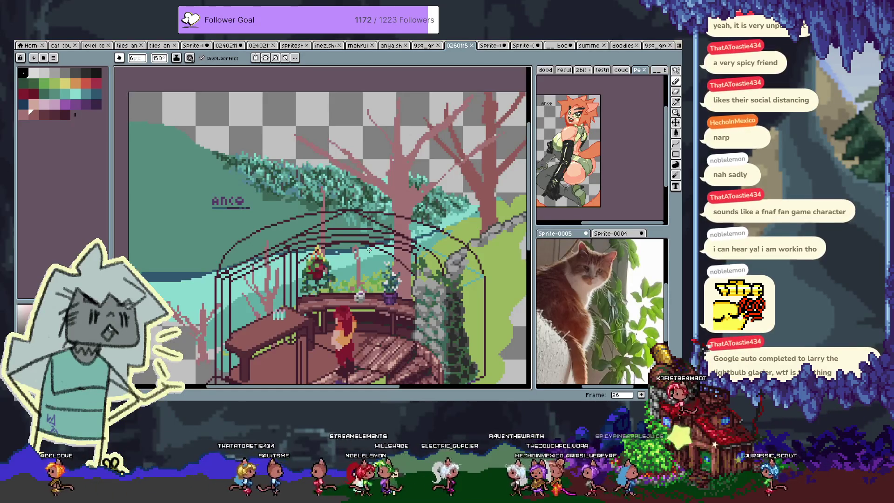
key(i)
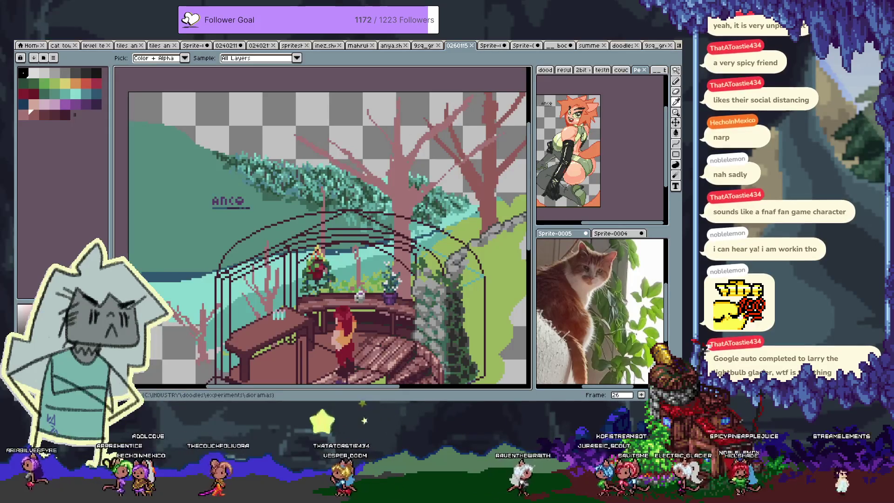
key(b)
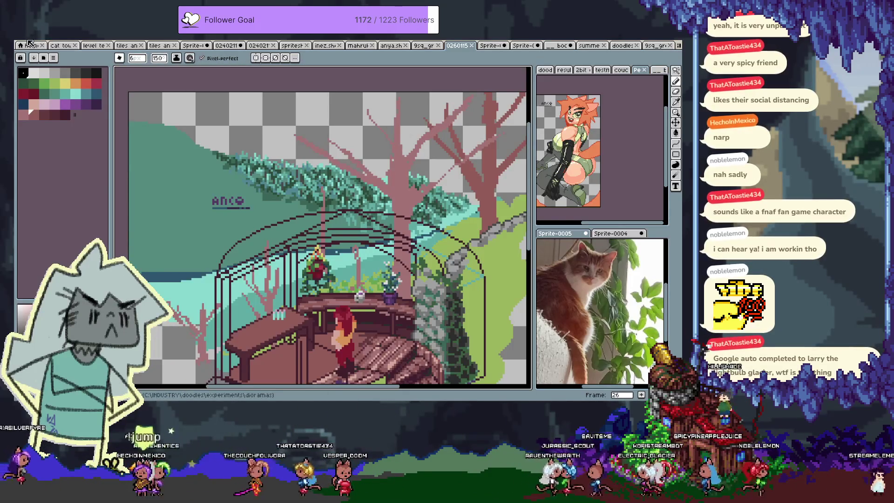
Step: Create a new sprite and paste the copied cartoon image onto it
click(23, 37)
key(Escape)
click(29, 46)
click(29, 47)
click(29, 46)
click(33, 61)
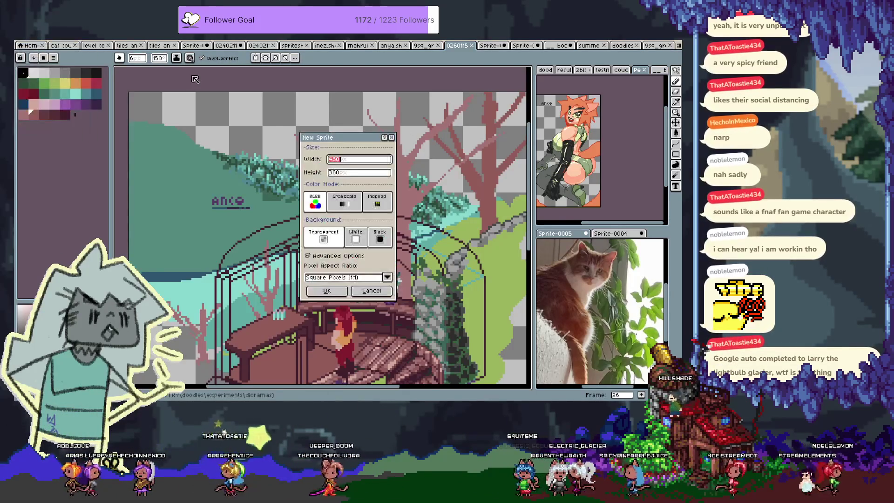
key(Return)
key(ctrl+v)
click(191, 75)
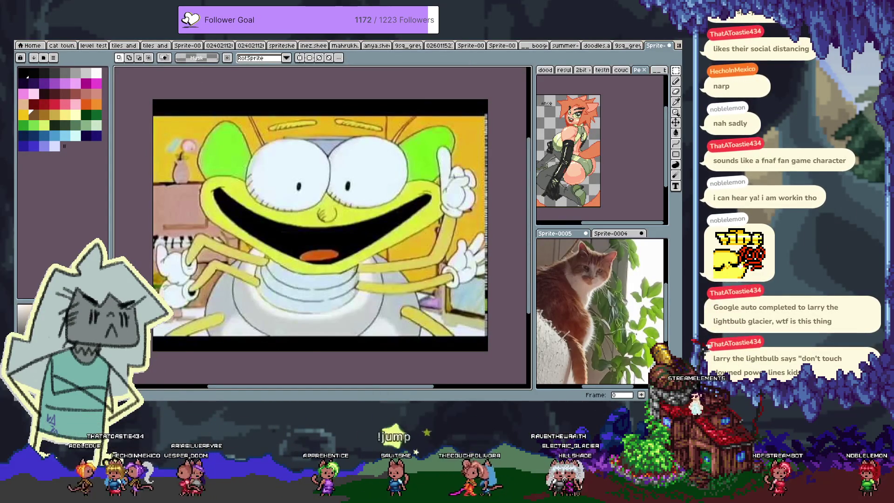
Step: Close the cartoon close-up sprite without saving and create a new blank sprite
key(ctrl+w)
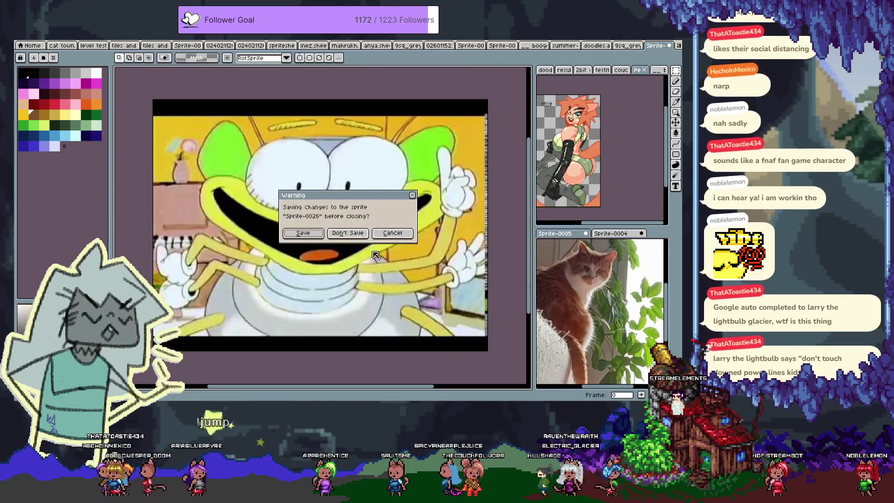
click(348, 233)
key(ctrl+n)
key(Return)
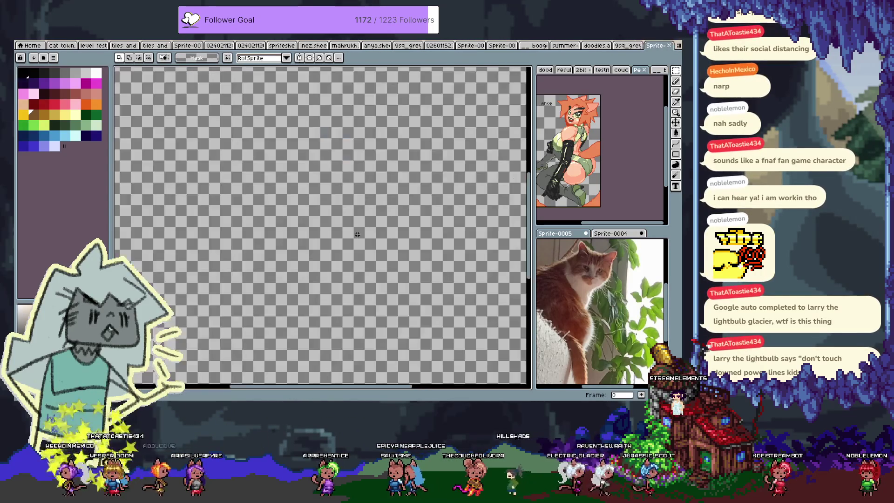
Step: Paste the lightning-bug reference image, commit it, and frame it in view
key(ctrl+v)
scroll(370, 245, down, 3)
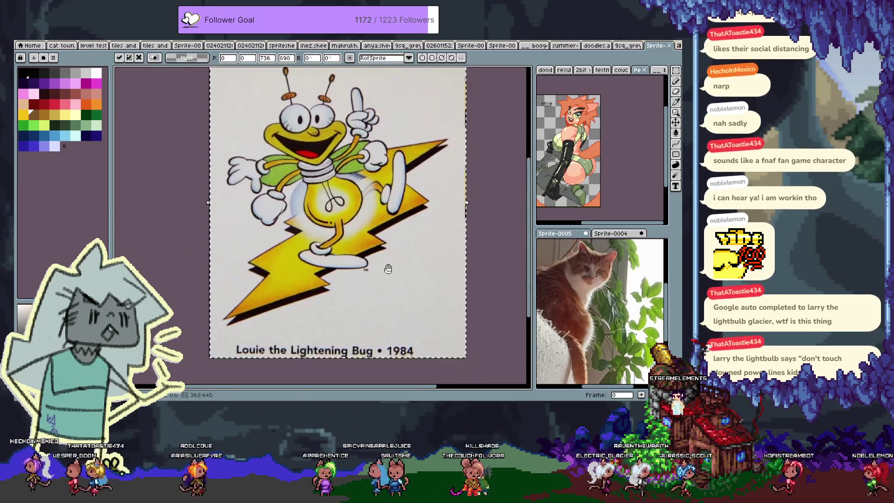
key(Return)
scroll(513, 271, up, 1)
drag(513, 271, 513, 266)
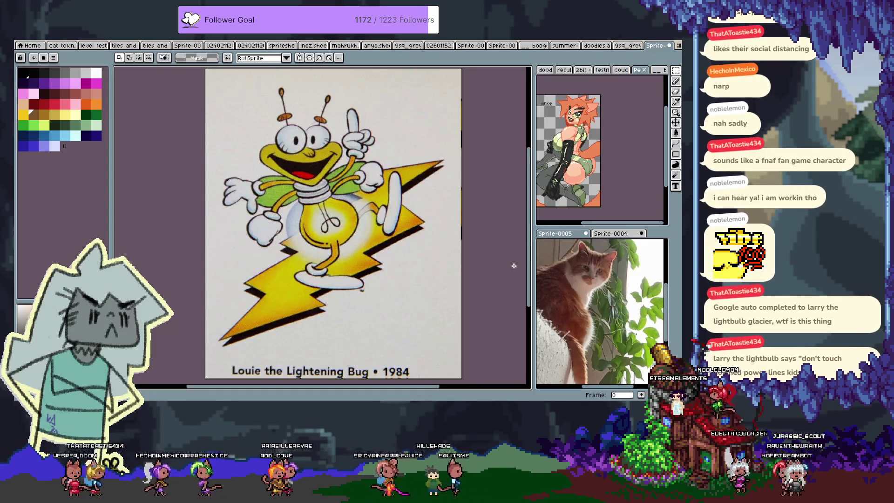
Step: Toggle between eyedropper and marquee, then drag the lightning-bug sprite into the side view
key(i)
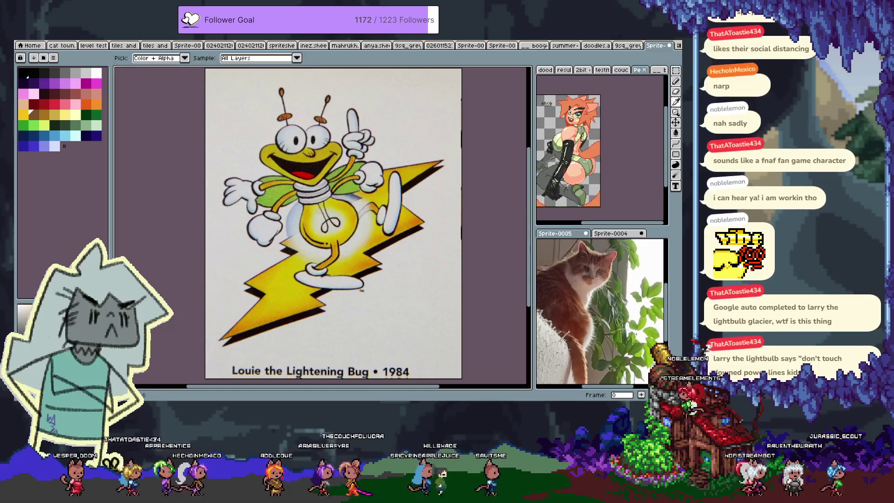
key(m)
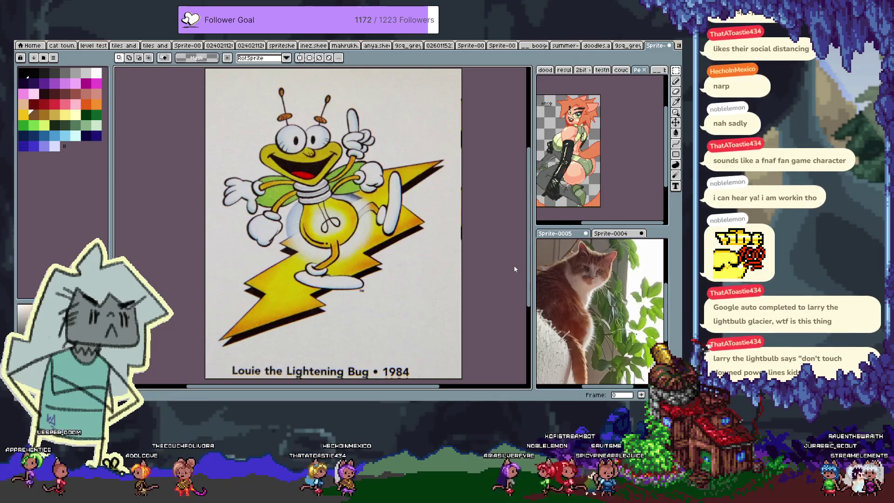
key(i)
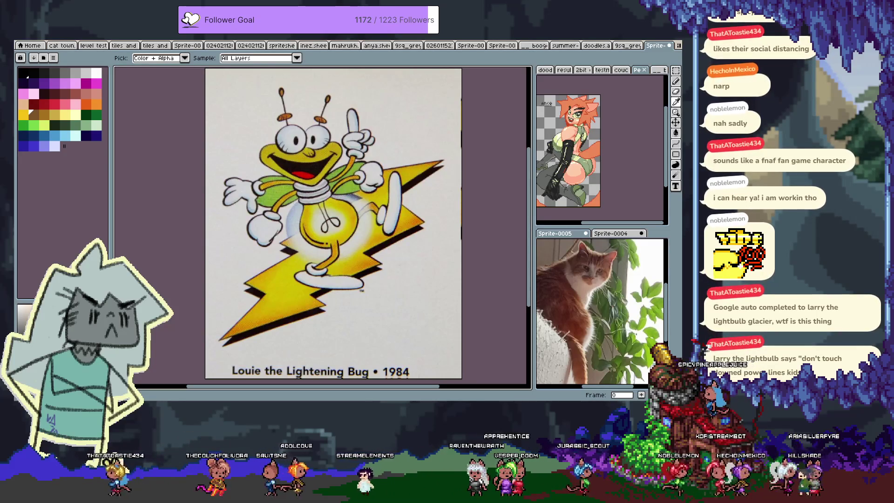
key(m)
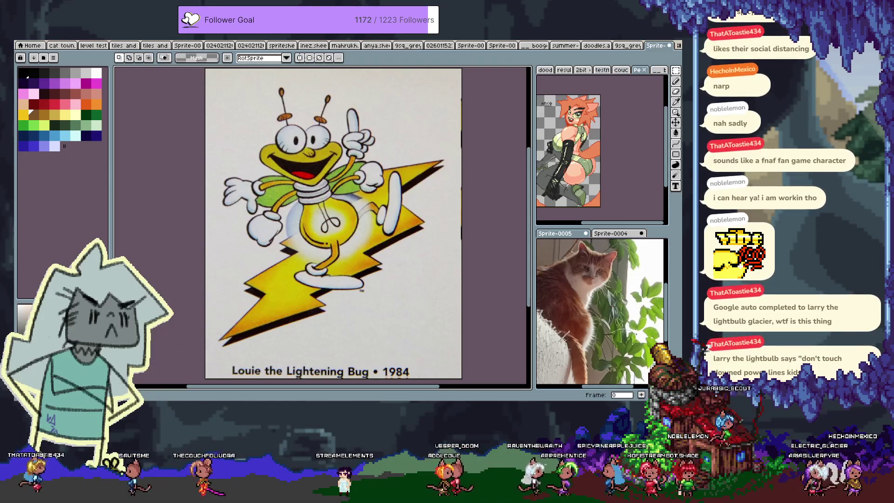
drag(655, 46, 624, 164)
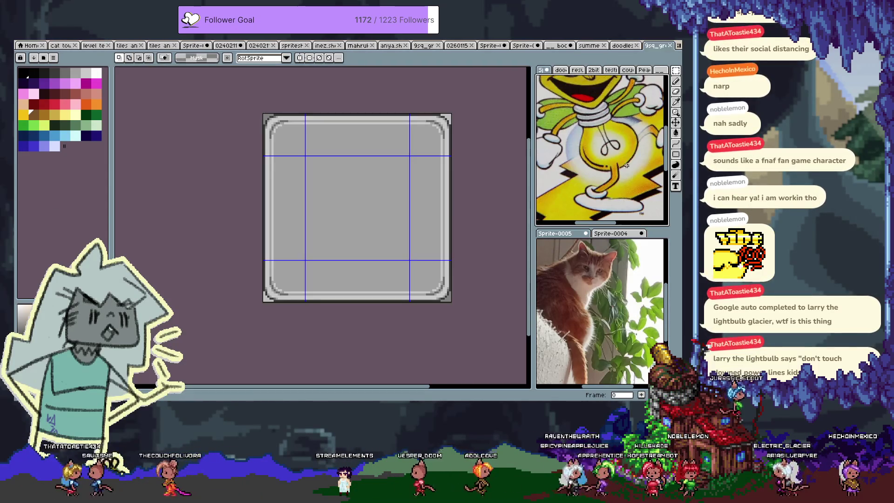
Step: Adjust the zoom on the greenhouse diorama, then open the New Sprite dialog with Ctrl+N
scroll(623, 164, down, 3)
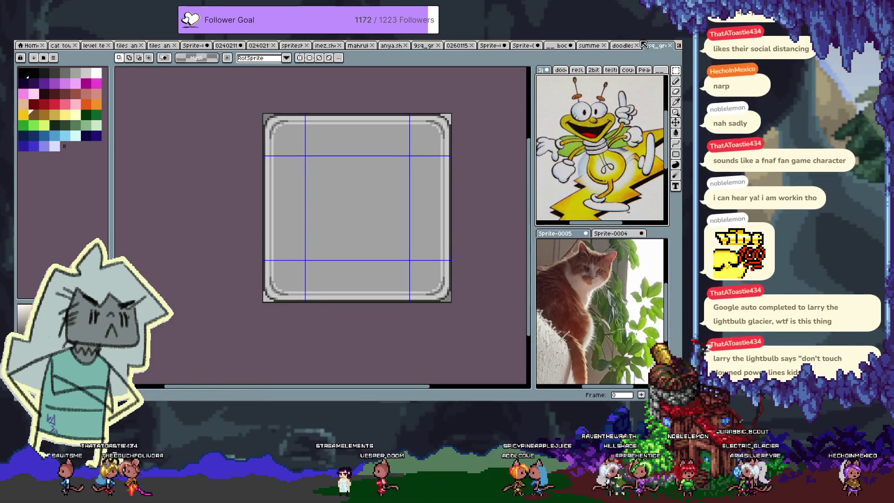
scroll(521, 46, up, 6)
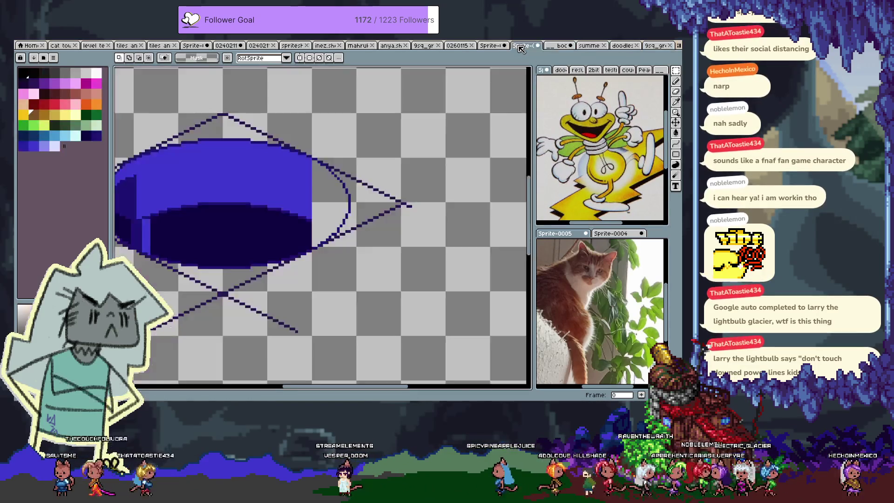
scroll(461, 87, down, 2)
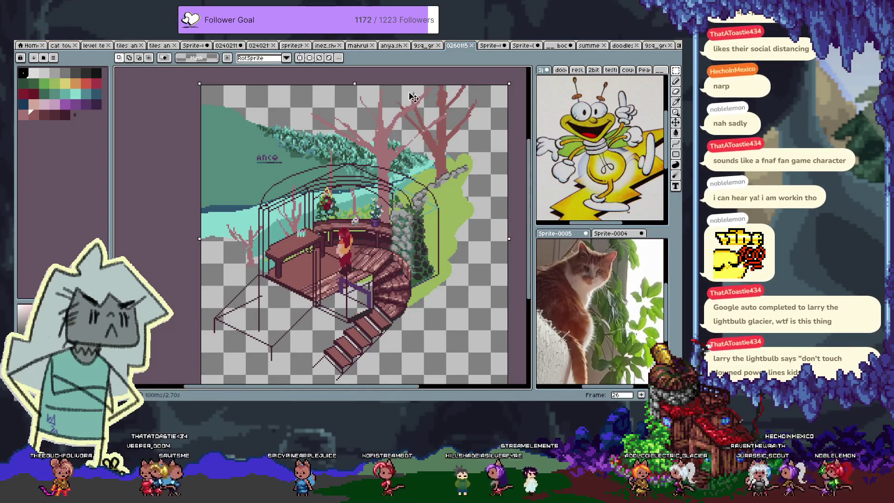
key(ctrl+n)
Step: Create a 100×200 sprite and enlarge its palette with black entries
text(100)
key(Tab)
text(200)
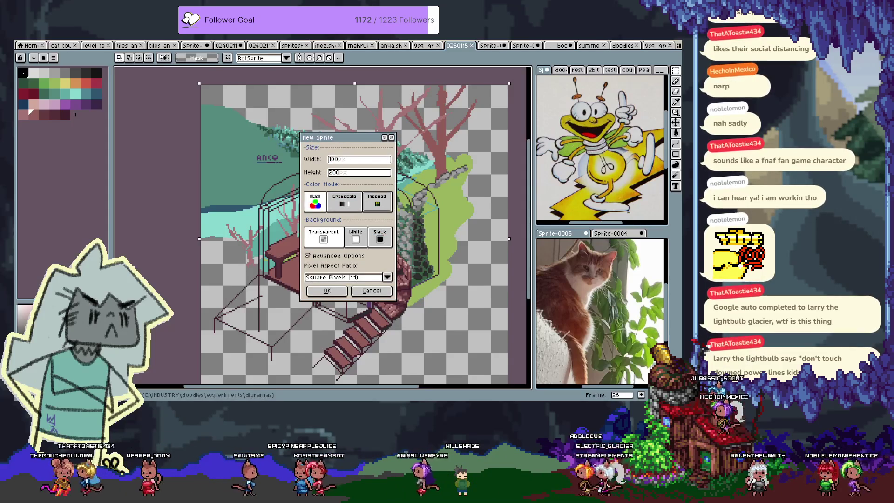
key(Return)
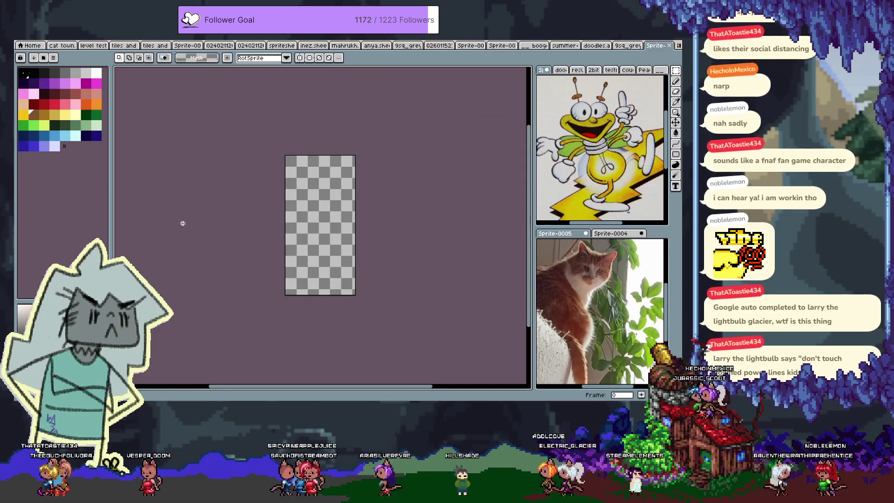
drag(65, 146, 104, 146)
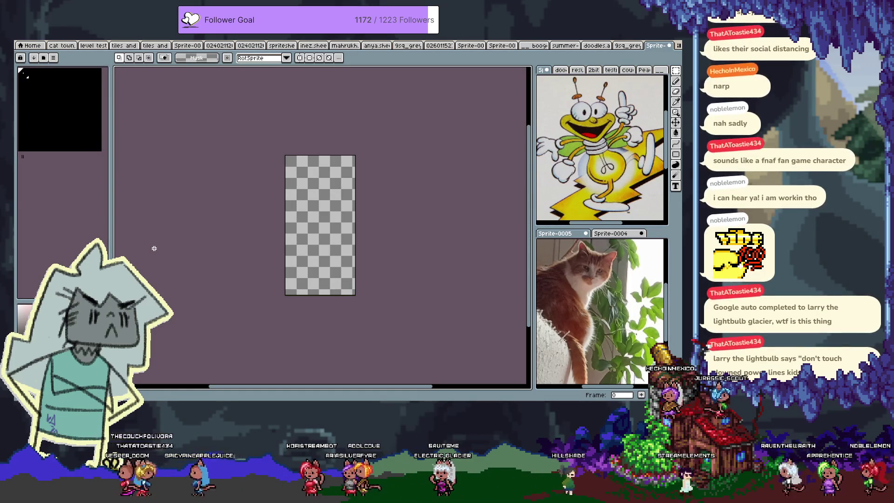
Step: Toggle eyedropper and marquee, then open the Canvas Size dialog with Ctrl+Alt+C
key(i)
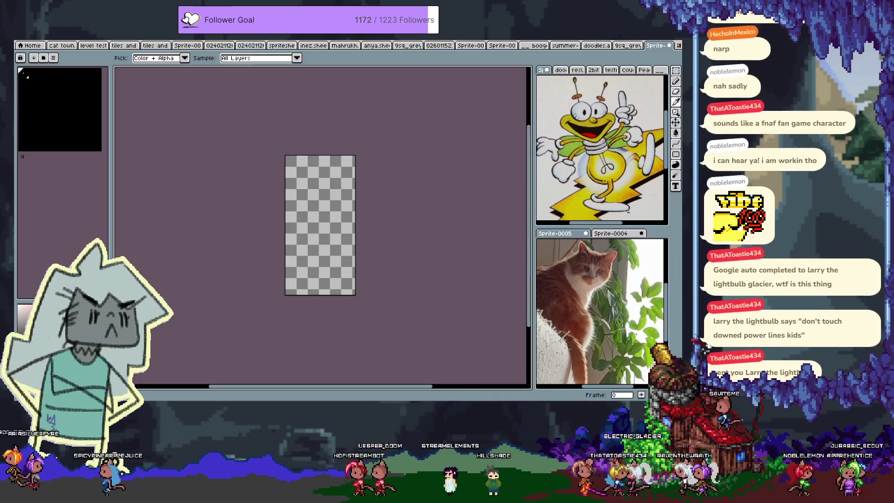
key(m)
scroll(319, 224, up, 1)
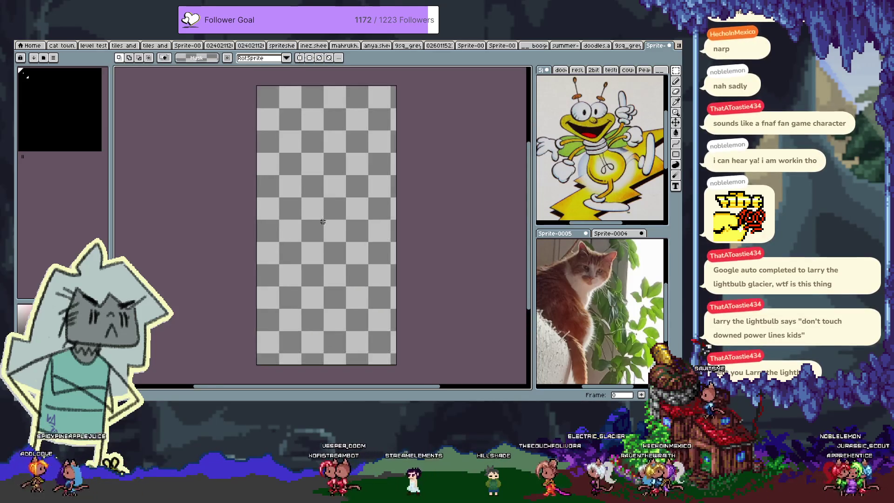
key(ctrl+alt+c)
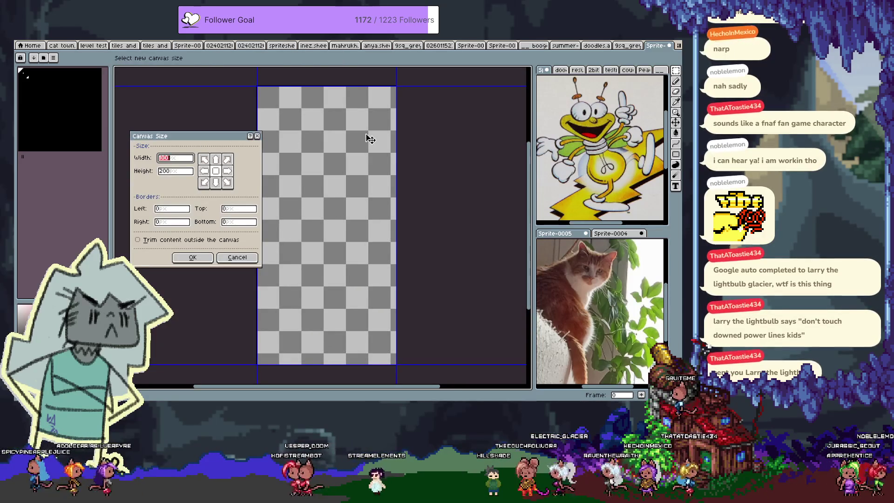
Step: Widen the canvas to 150 pixels wide and recentre it in view
text(150)
key(Return)
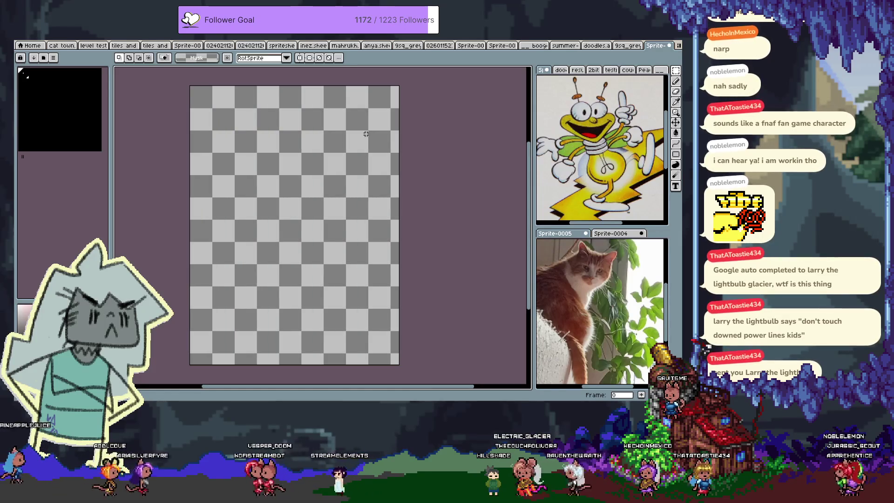
click(57, 94)
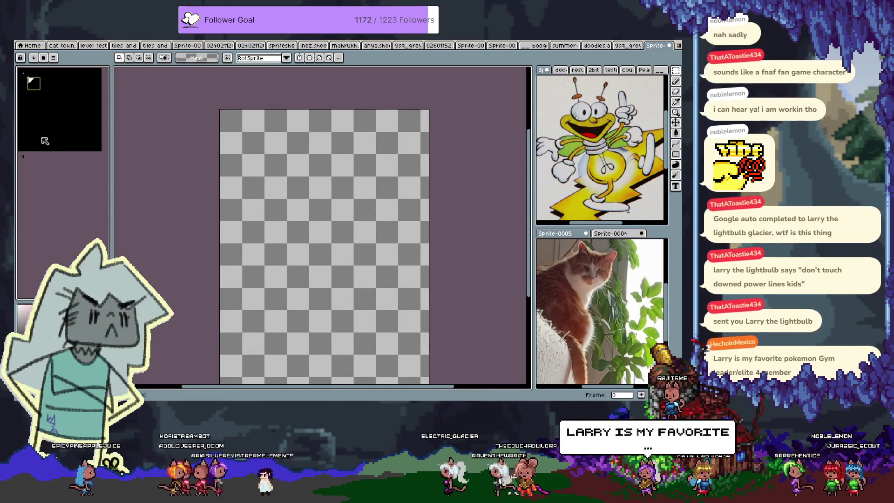
Step: Review the drawing colour in the colour editor in RGB mode, then switch to the eyedropper
key(c)
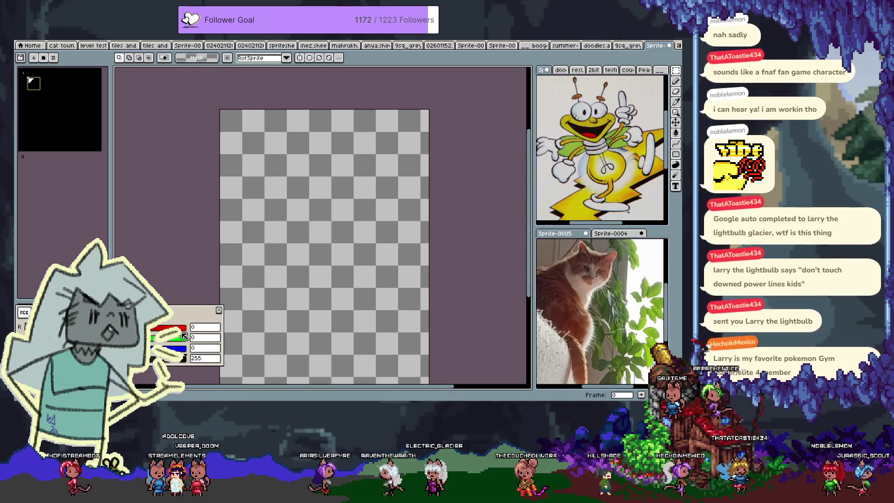
click(38, 312)
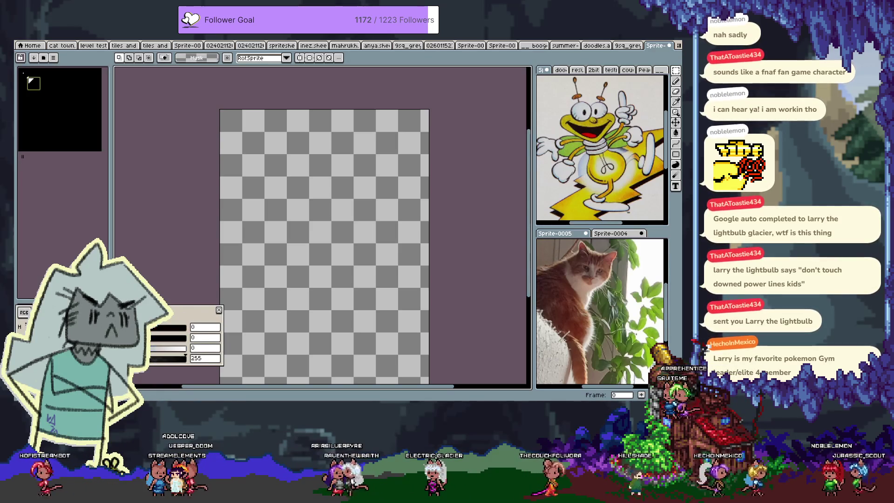
click(24, 312)
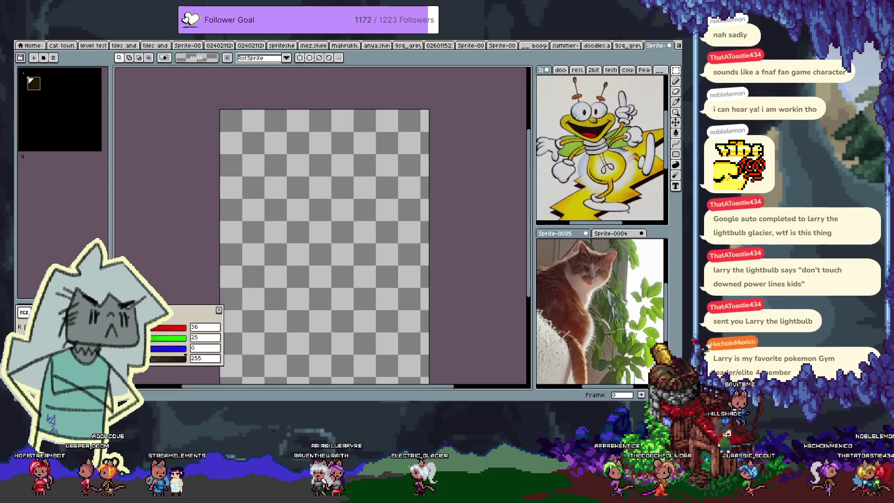
key(Escape)
key(i)
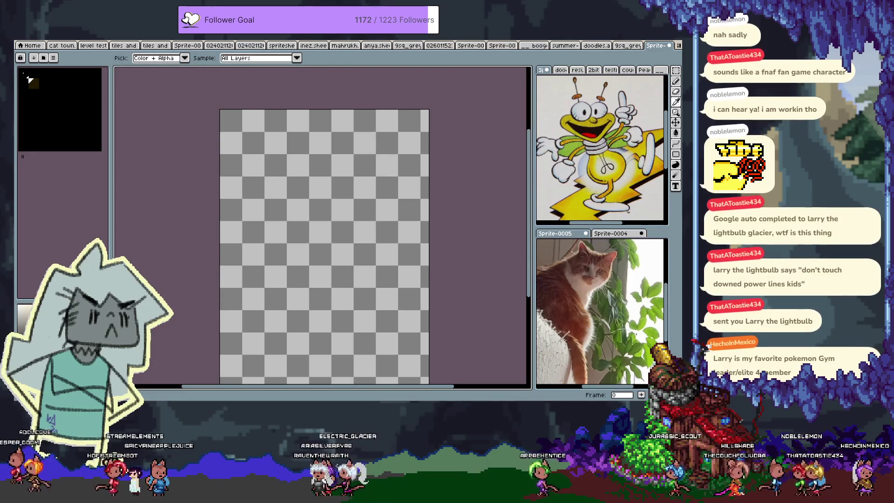
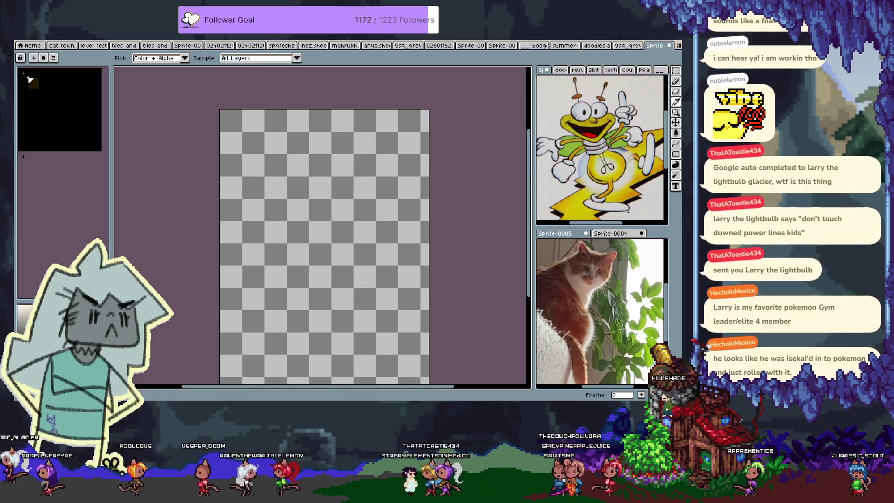
Step: Pan the canvas into view, turn on vertical symmetry, and reset the mirror line to the canvas centre
key(space)
mouse_move(318, 217)
mouse_down()
mouse_move(322, 183)
mouse_move(319, 199)
mouse_up()
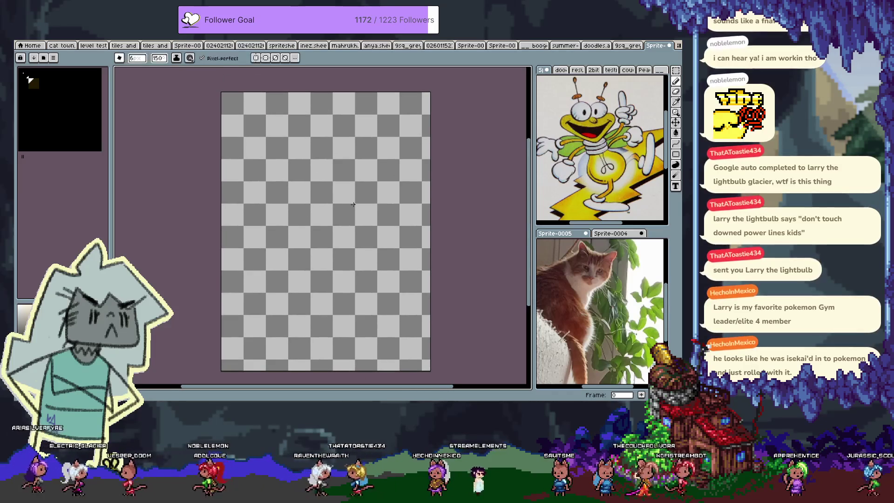
click(256, 58)
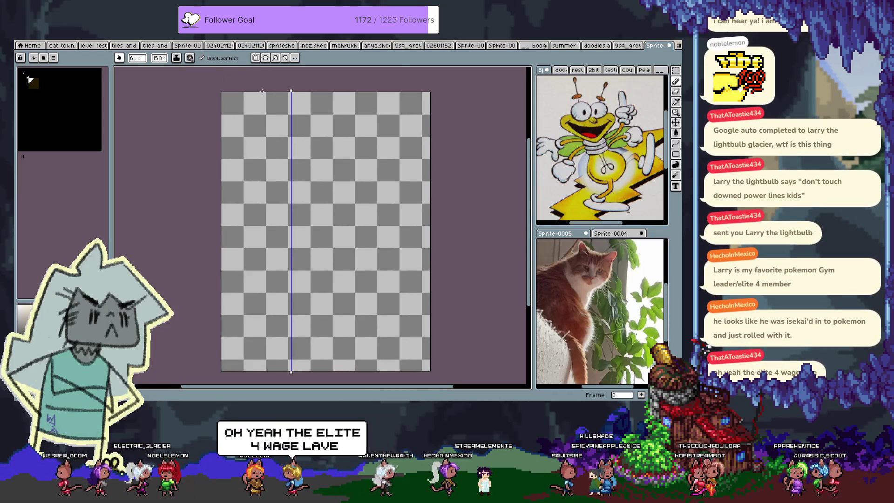
click(295, 58)
click(344, 77)
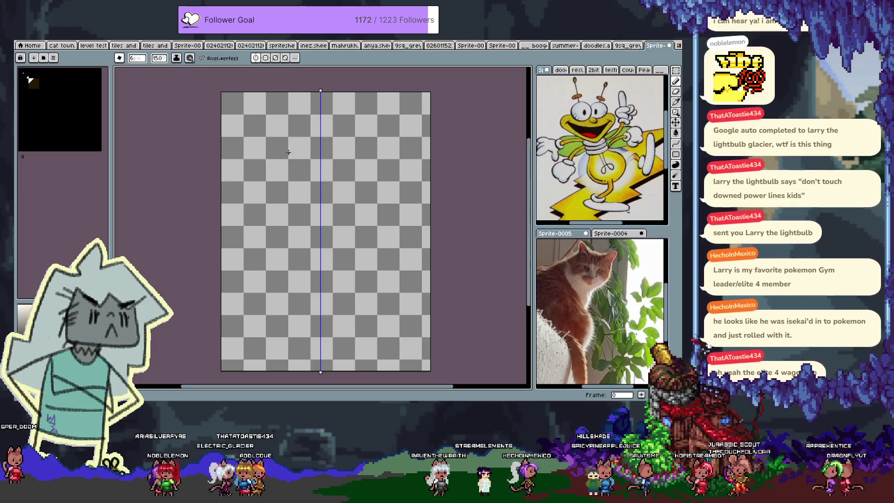
click(295, 58)
click(343, 77)
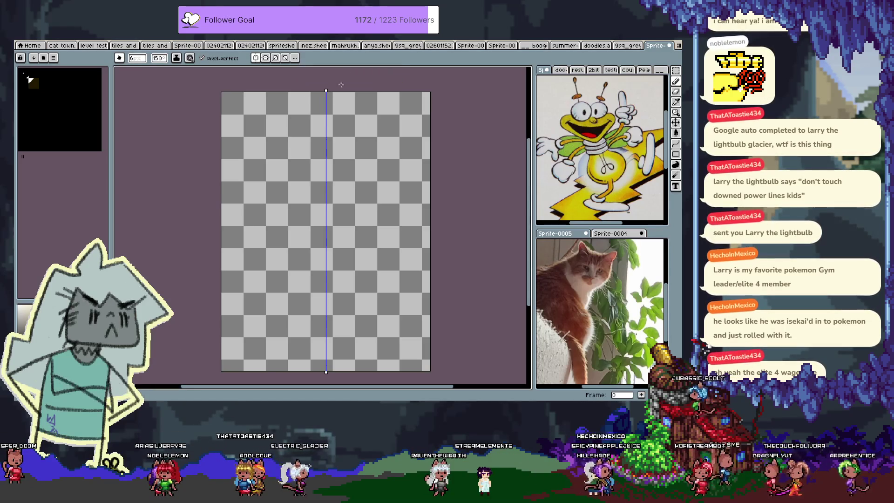
Step: Zoom in and try mirrored circles with the ellipse tool, then the pencil, undoing both attempts
scroll(319, 151, up, 1)
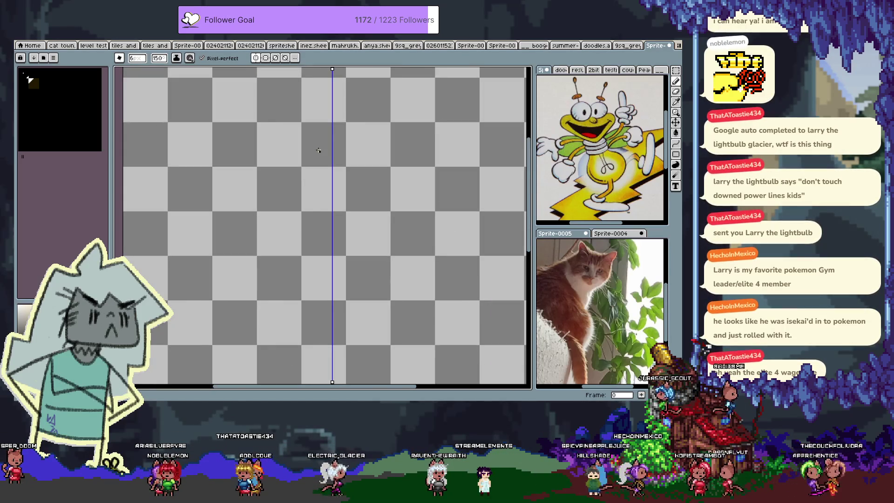
drag(303, 193, 317, 234)
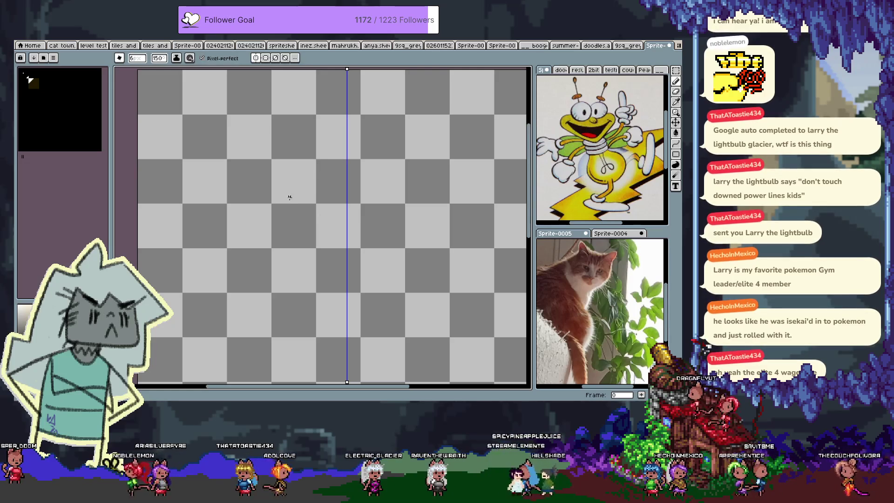
key(shift+u)
drag(287, 157, 345, 217)
key(ctrl+z)
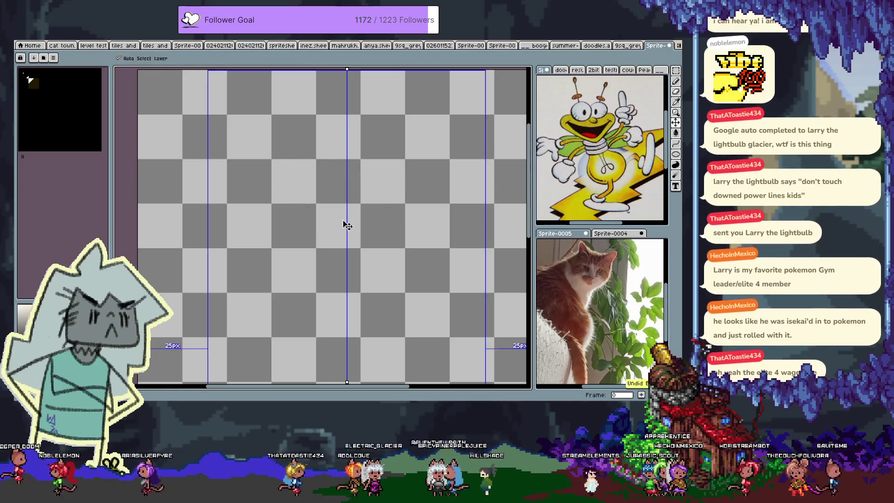
key(b)
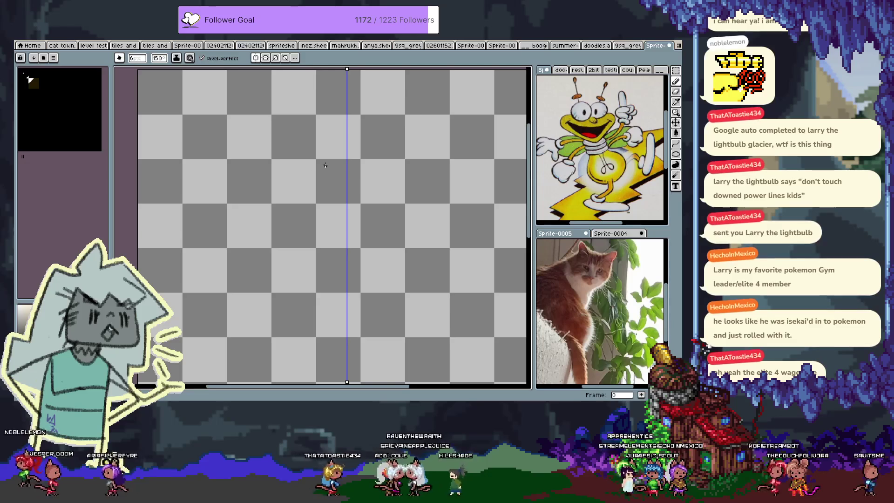
drag(288, 157, 345, 217)
key(ctrl+z)
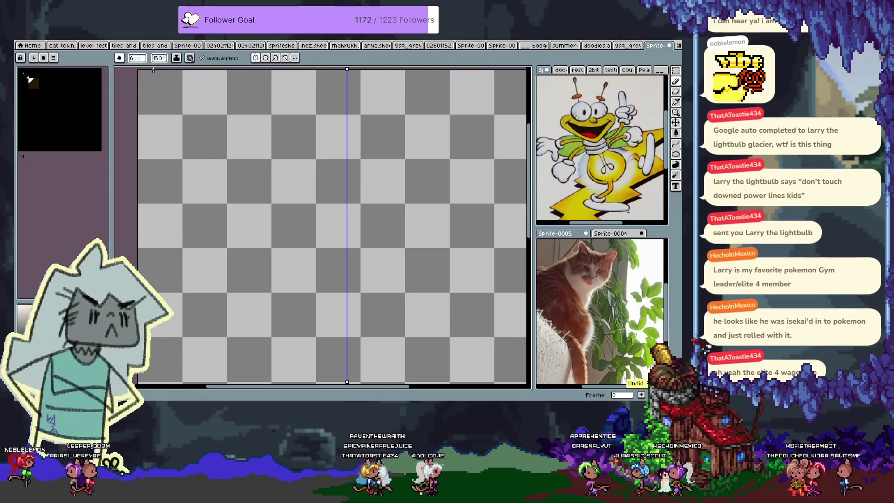
Step: Change the brush size and draw two mirrored circles that touch at the centre line
click(137, 57)
drag(277, 213, 315, 153)
key(ctrl+z)
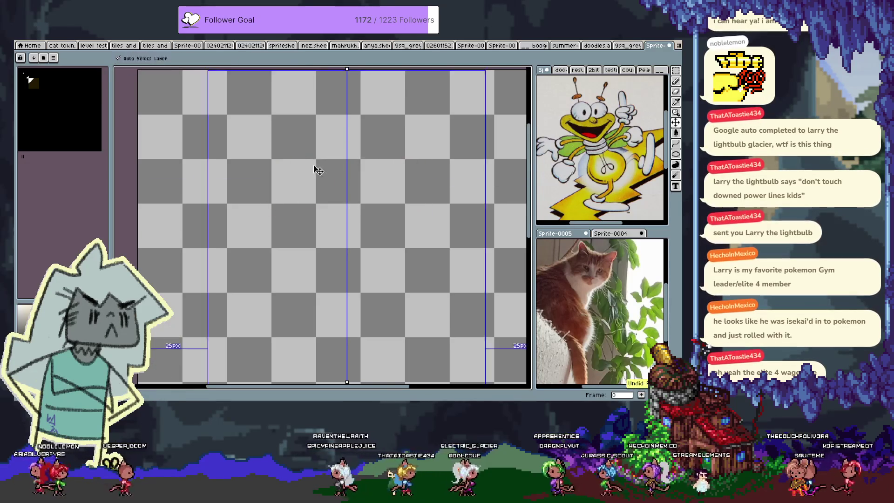
key(ctrl+y)
drag(286, 219, 317, 151)
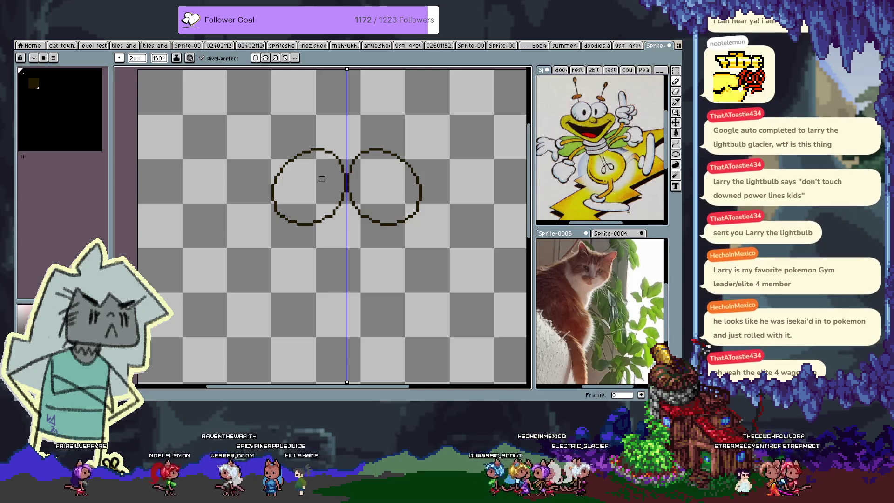
Step: Draw a mirrored heart-shaped head outline around the two circles, discarding earlier failed tries
mouse_move(270, 194)
mouse_down()
mouse_move(230, 200)
mouse_move(347, 343)
mouse_up()
key(ctrl+z)
mouse_move(271, 191)
mouse_down()
mouse_move(229, 200)
mouse_move(347, 260)
mouse_up()
key(ctrl+z)
key(v)
key(b)
mouse_move(271, 201)
mouse_down()
mouse_move(242, 214)
mouse_move(345, 309)
mouse_up()
mouse_move(304, 197)
mouse_down()
mouse_move(295, 233)
mouse_move(340, 208)
mouse_up()
key(v)
key(b)
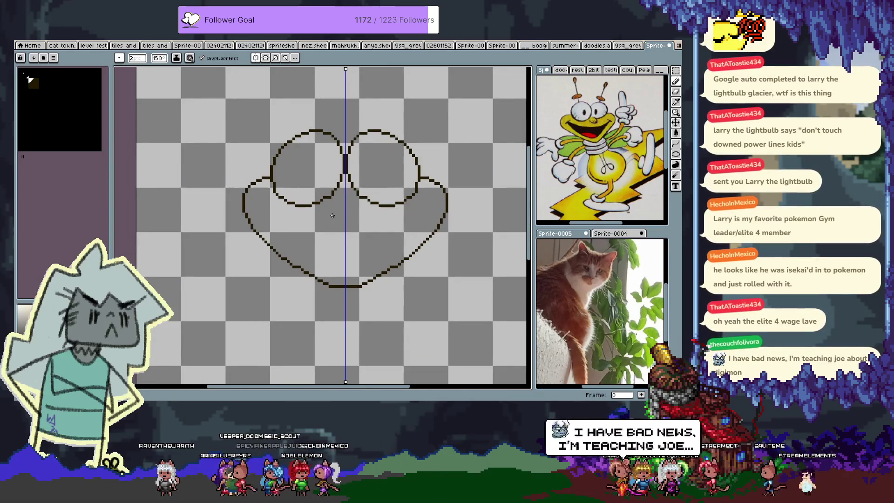
Step: Replace the old nose strokes with a small loop-shaped nose between and below the circles
key(ctrl+z)
key(ctrl+z)
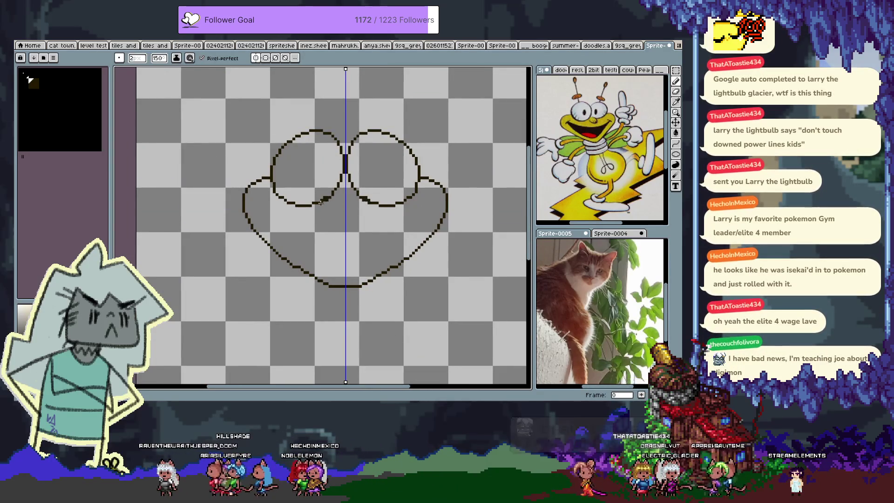
key(ctrl+z)
mouse_move(328, 214)
mouse_down()
mouse_move(359, 250)
mouse_move(348, 249)
mouse_up()
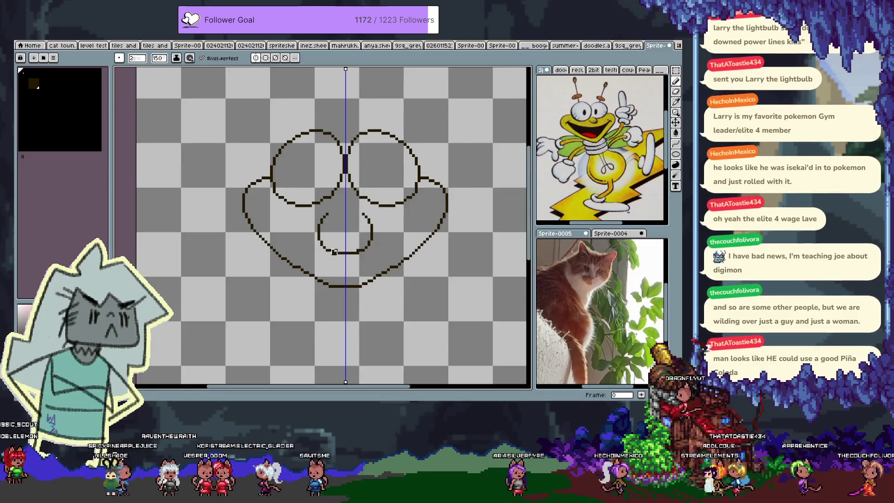
drag(331, 249, 332, 250)
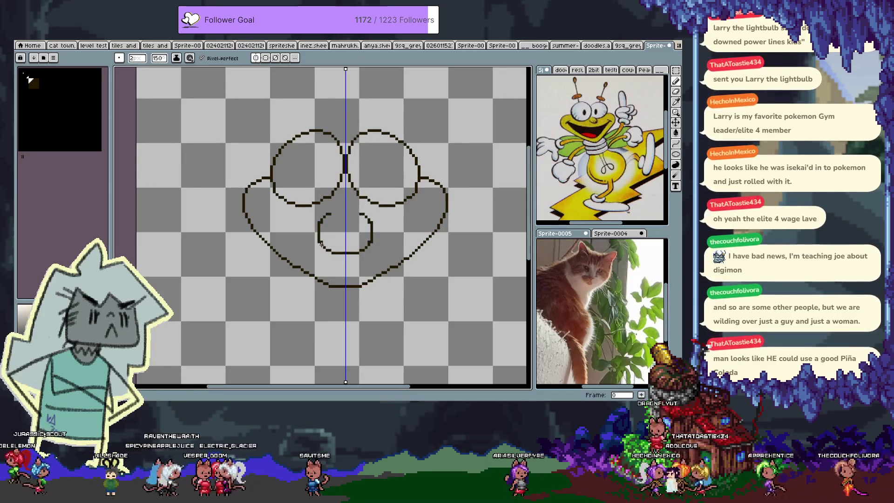
key(ctrl+z)
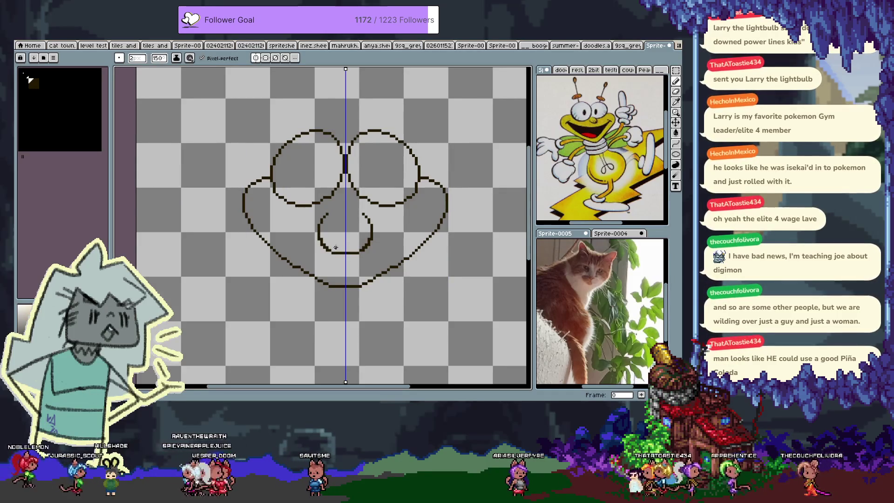
click(340, 253)
key(ctrl+z)
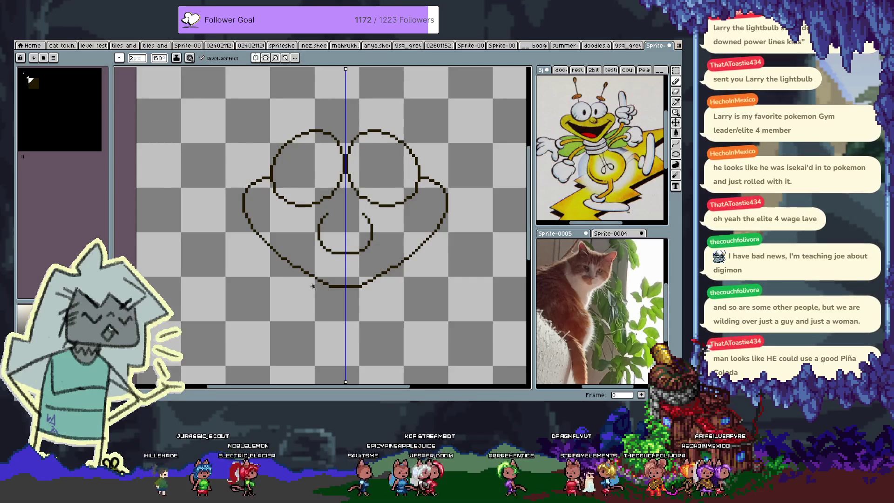
scroll(304, 221, up, 2)
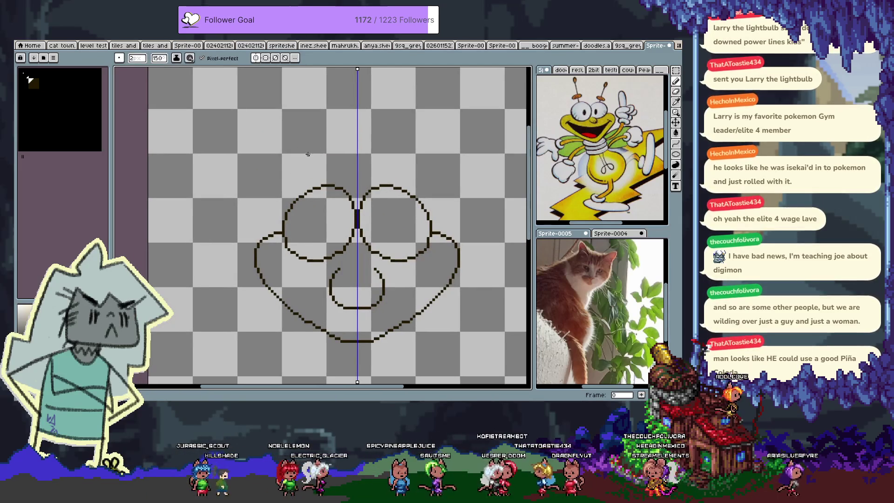
Step: Draw mirrored antennae with curled tips rising above the head
scroll(298, 166, up, 1)
drag(305, 158, 306, 156)
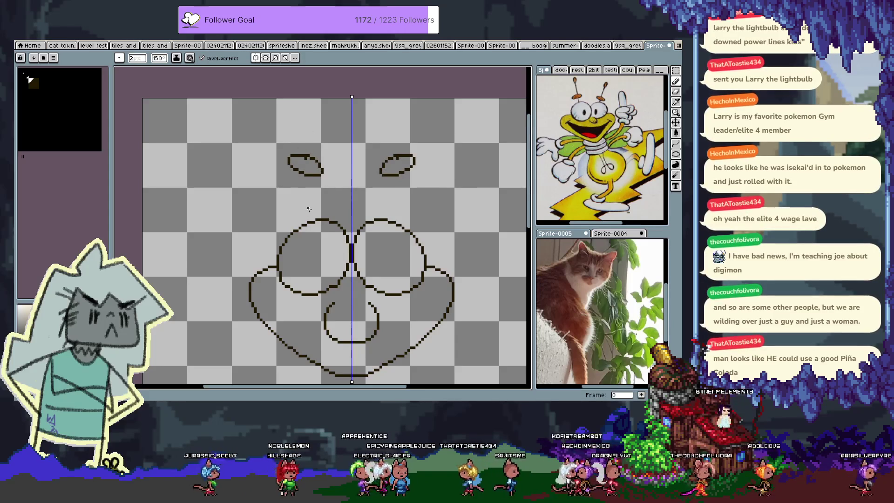
mouse_move(309, 155)
mouse_down()
mouse_move(332, 117)
mouse_move(324, 133)
mouse_up()
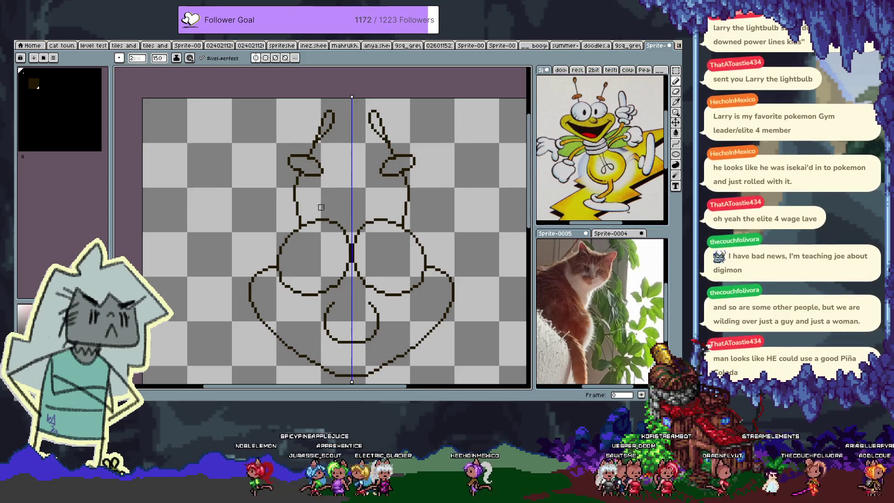
drag(339, 240, 294, 157)
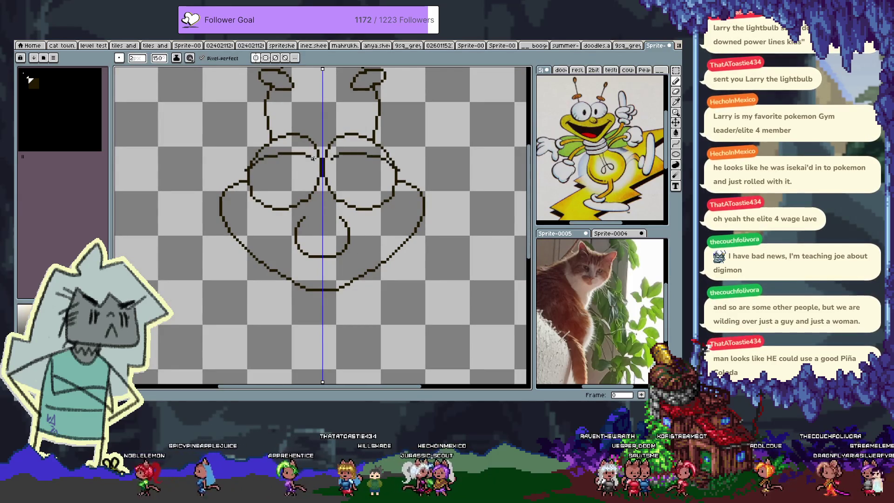
Step: Undo two strokes, then thicken the top and outer edges of both eye circles
key(ctrl+z)
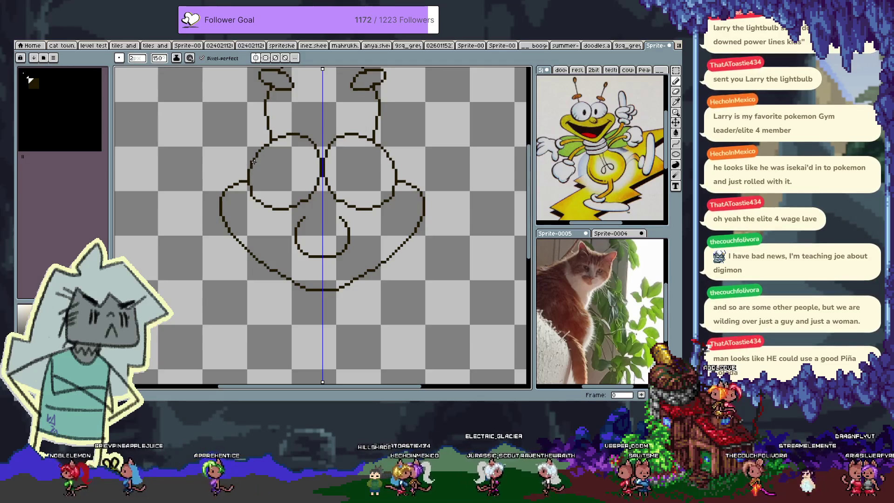
key(ctrl+z)
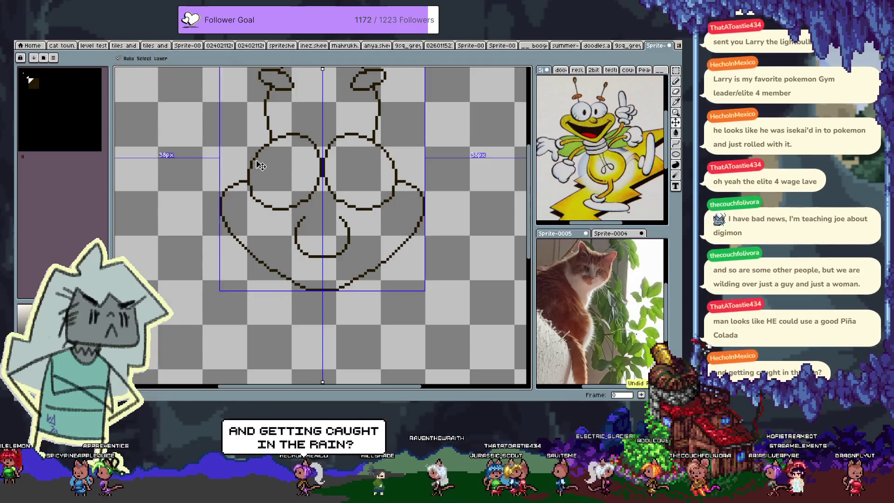
drag(285, 137, 296, 137)
drag(251, 171, 253, 195)
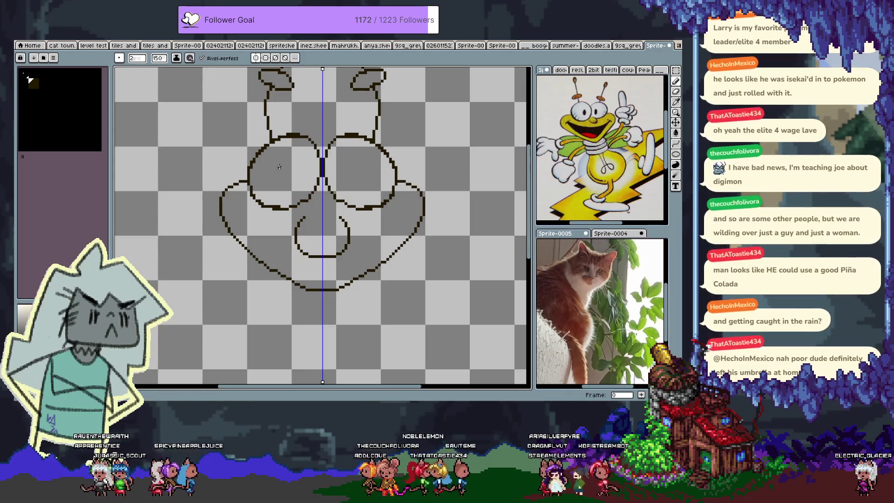
Step: Add eyelid lines and mirrored pupil ellipses, then fill both pupils solid dark with the Paint Bucket
key(ctrl+z)
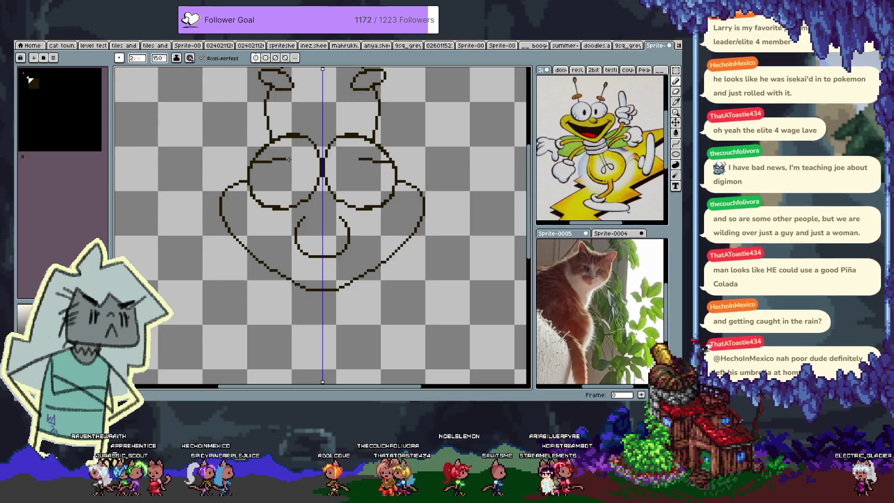
mouse_move(250, 166)
mouse_down()
mouse_move(320, 156)
mouse_move(277, 167)
mouse_move(285, 171)
mouse_move(274, 164)
mouse_up()
key(ctrl)
key(ctrl+z)
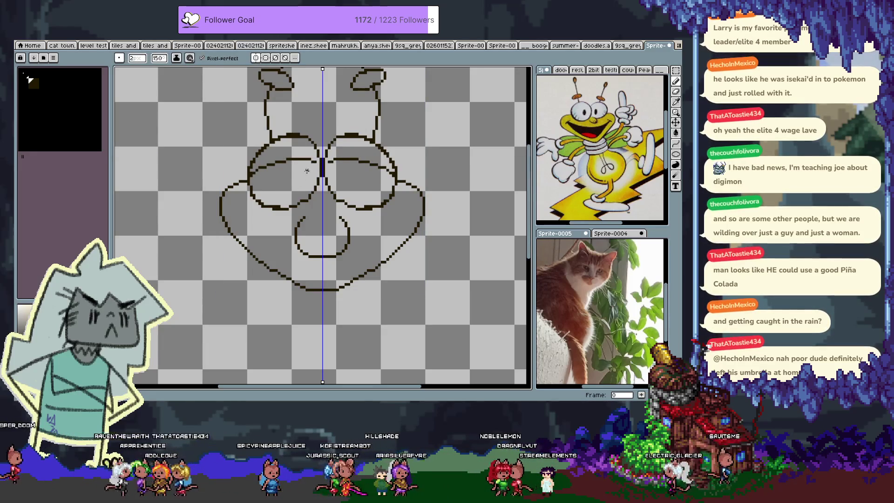
drag(270, 159, 302, 188)
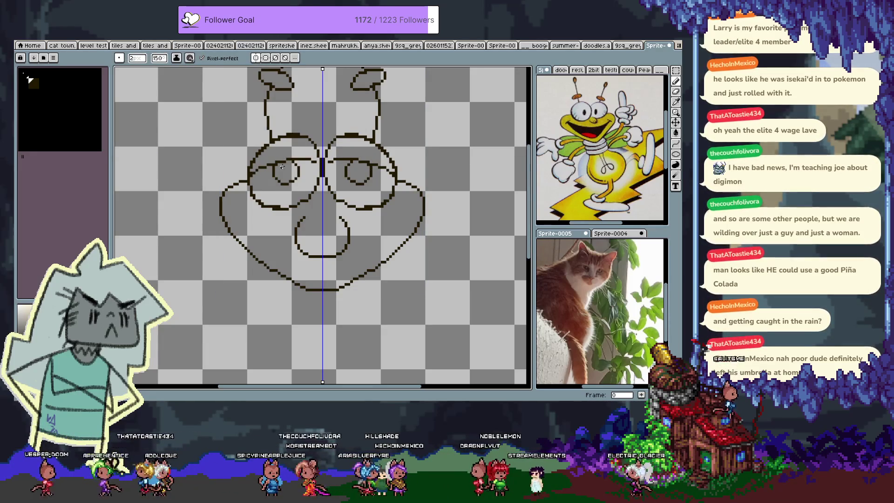
key(g)
click(293, 164)
key(b)
Step: Lasso-select the nose to reposition it, then deselect
key(q)
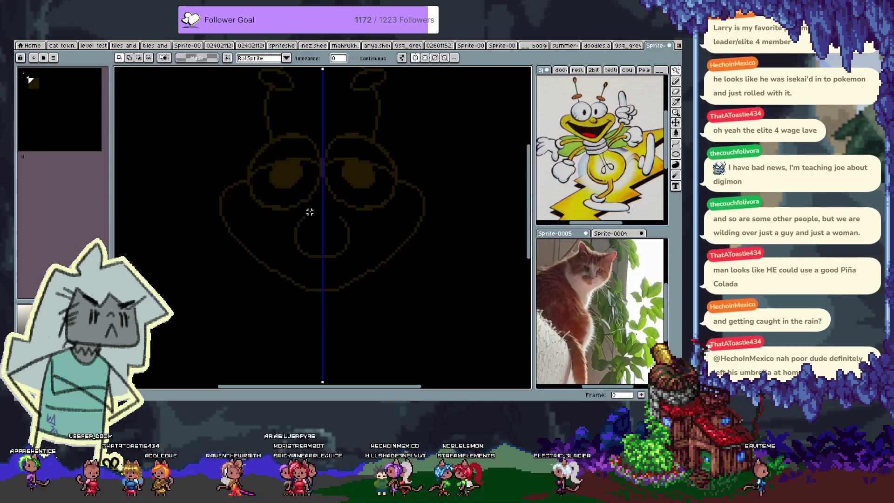
mouse_move(310, 215)
mouse_down()
mouse_move(285, 242)
mouse_move(323, 259)
mouse_move(321, 212)
mouse_move(326, 237)
mouse_up()
key(ctrl+d)
key(b)
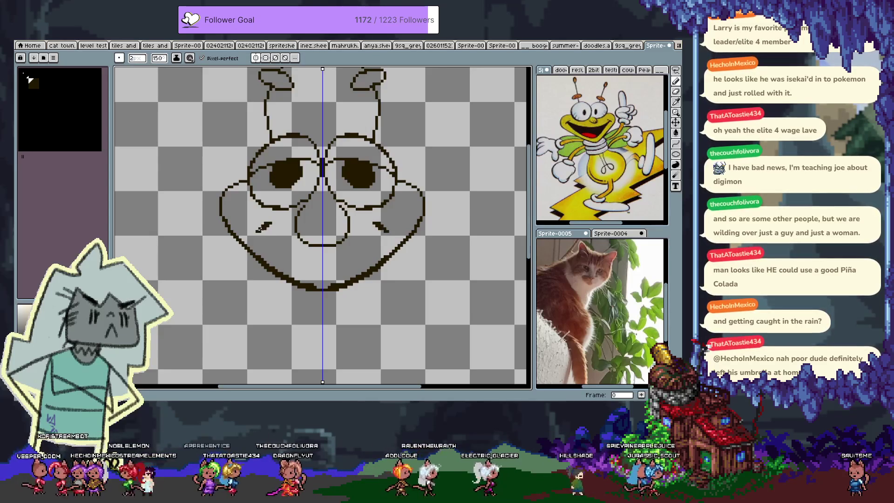
Step: Try a mirrored mouth line, then revert to the earlier smile corners
key(ctrl+z)
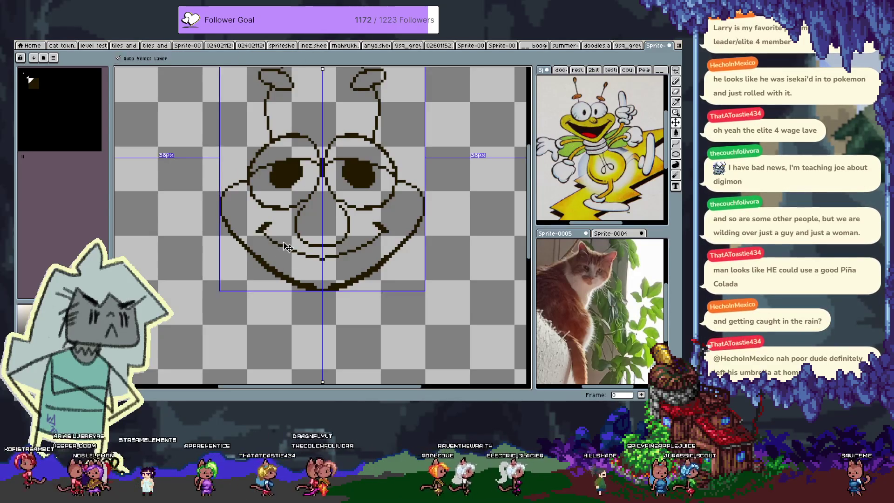
key(ctrl+z)
key(ctrl+y)
key(ctrl+y)
key(ctrl+z)
key(ctrl+z)
drag(260, 233, 322, 250)
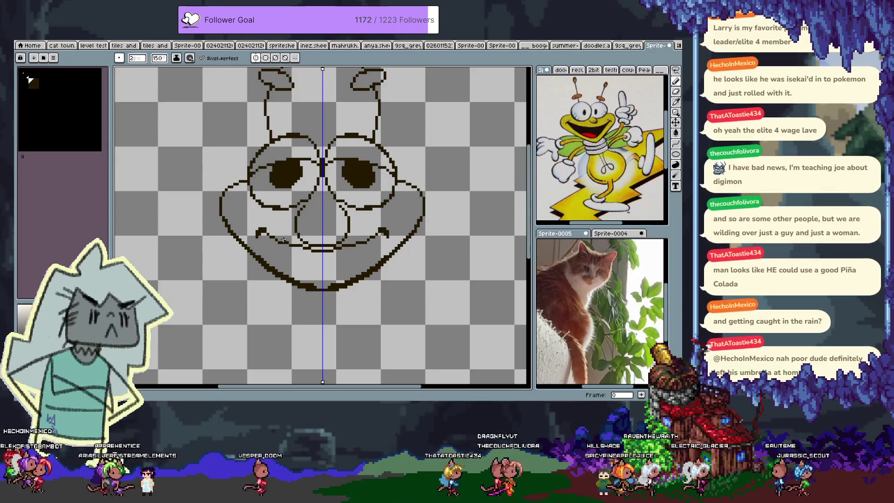
key(ctrl+z)
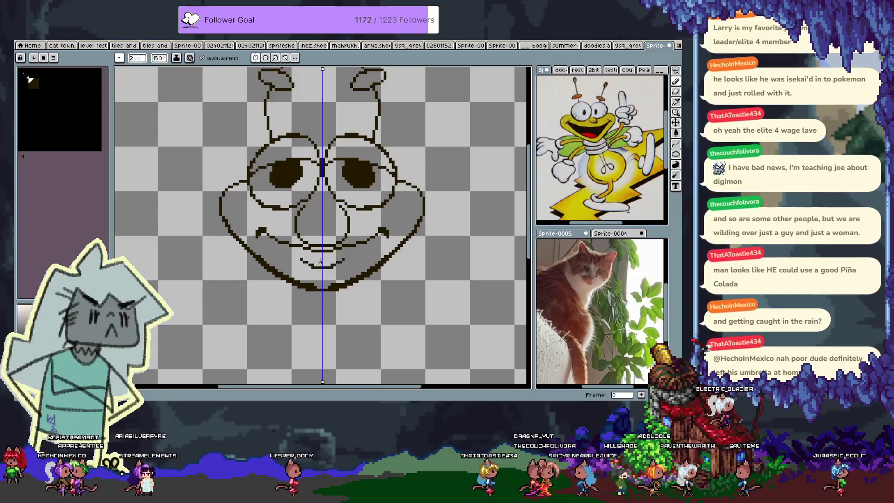
Step: Erase the old chin line and redraw it as one mirrored curve below the mouth
key(e)
mouse_move(279, 270)
mouse_down()
mouse_move(303, 281)
mouse_move(251, 251)
mouse_move(308, 292)
mouse_up()
key(b)
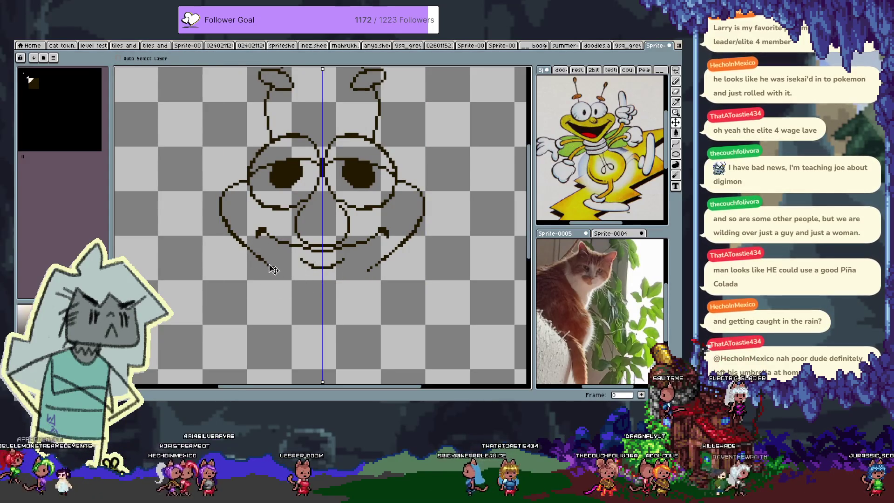
drag(266, 263, 315, 304)
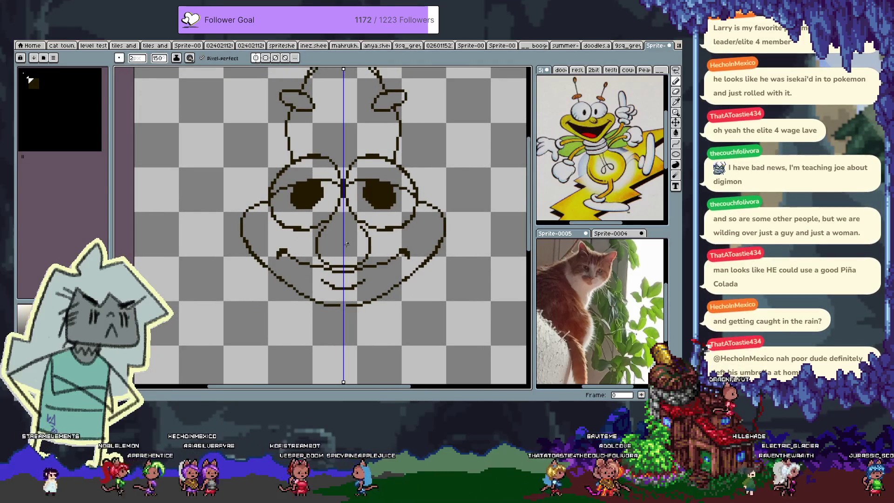
key(space)
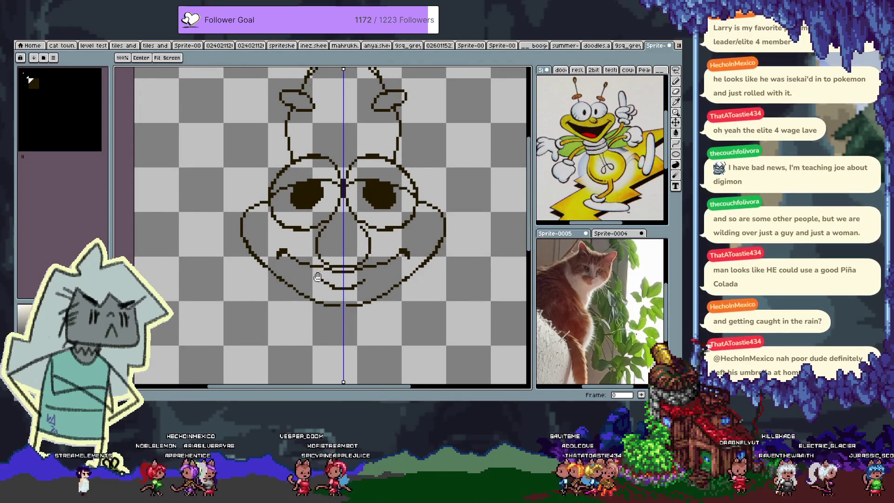
Step: Undo the old lower outline and draw mirrored curved shoulders just beneath the face
mouse_move(367, 287)
mouse_down()
mouse_move(372, 300)
mouse_move(350, 281)
mouse_move(374, 224)
mouse_up()
scroll(374, 270, down, 1)
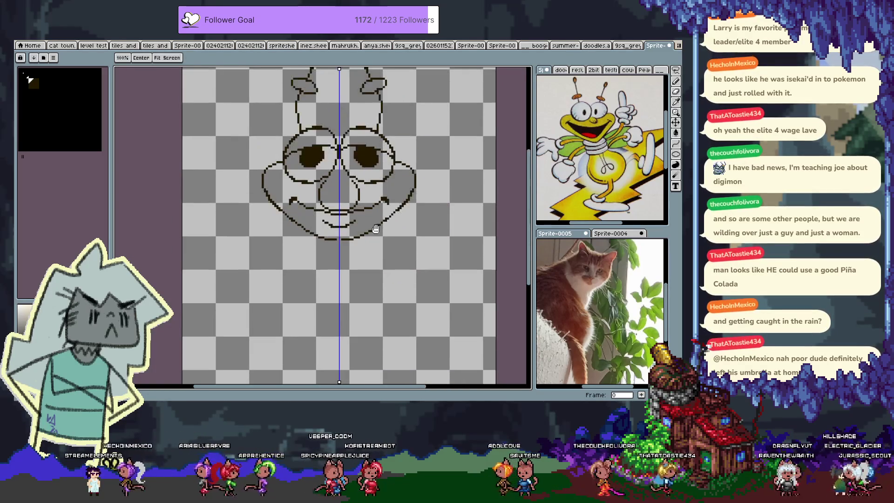
drag(324, 189, 320, 189)
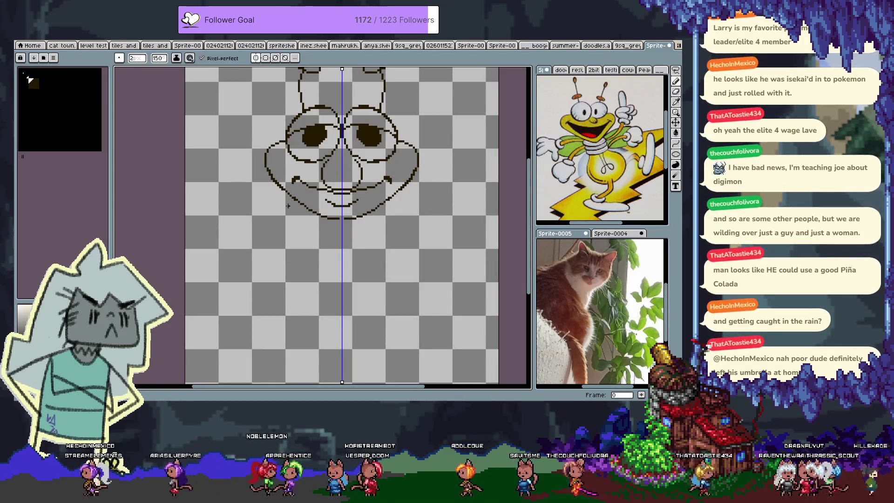
key(ctrl+z)
key(ctrl+z)
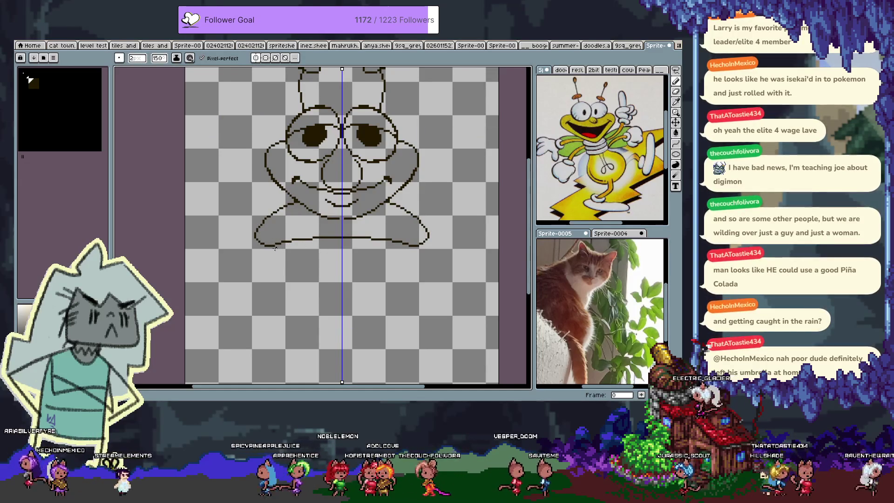
drag(277, 243, 342, 258)
Step: Add a second mirrored collar arc and extend the canvas 50 pixels at the bottom
drag(290, 266, 339, 280)
scroll(329, 229, down, 3)
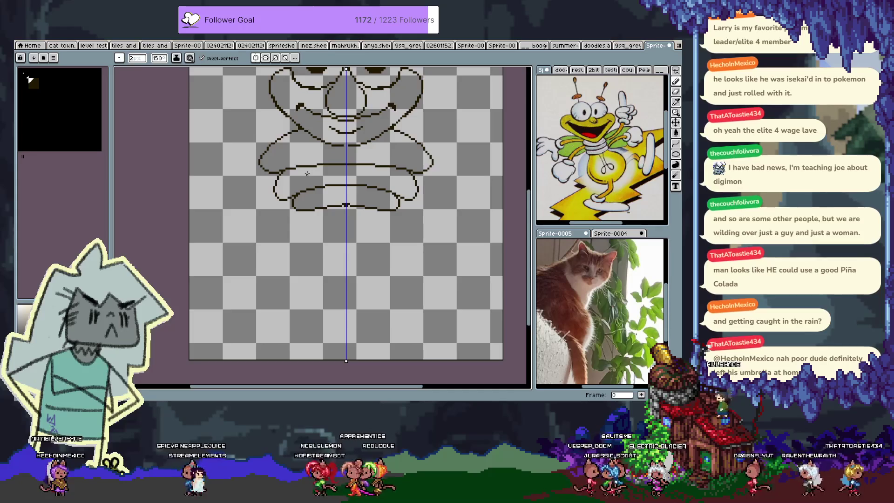
key(ctrl+alt+c)
click(243, 223)
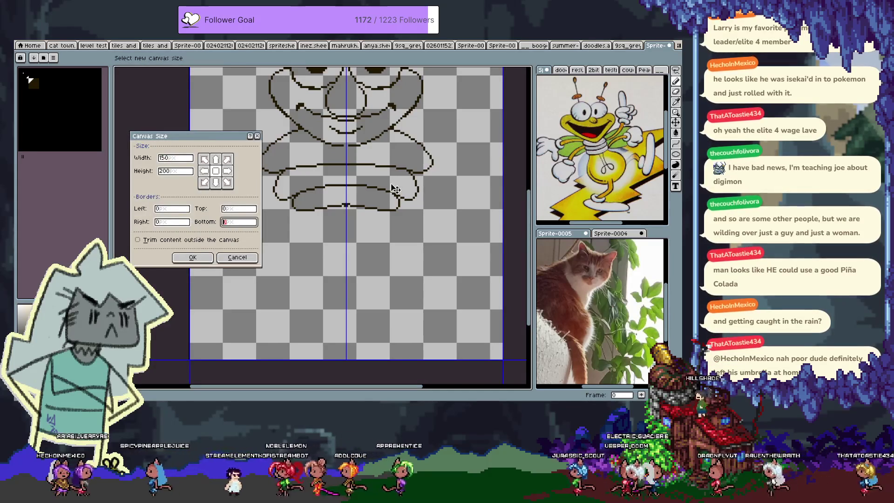
text(50)
key(Return)
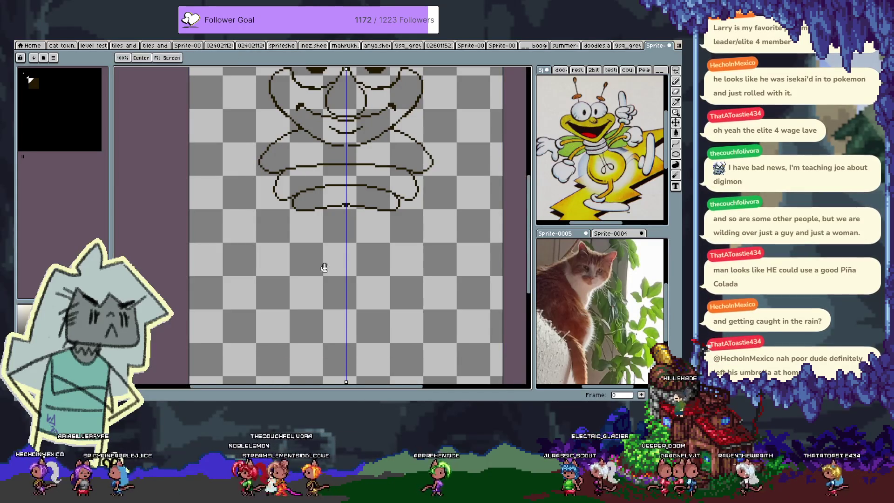
Step: Draw the mirrored bulb-shaped lower body below the collar, redoing the first attempt
scroll(303, 148, down, 2)
mouse_move(287, 160)
mouse_down()
mouse_move(276, 213)
mouse_move(235, 303)
mouse_move(303, 383)
mouse_move(321, 381)
mouse_up()
scroll(279, 126, down, 2)
key(ctrl+z)
drag(275, 126, 280, 284)
mouse_move(305, 140)
mouse_down()
mouse_move(322, 236)
mouse_move(321, 326)
mouse_up()
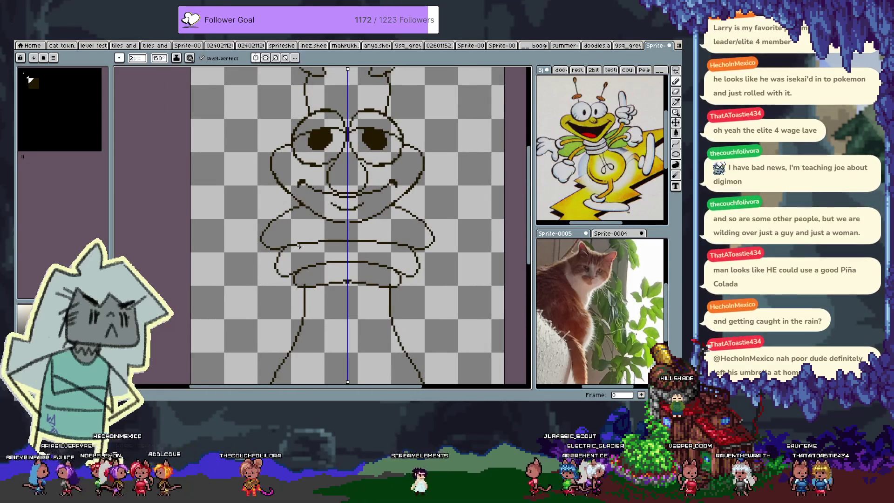
drag(293, 228, 293, 278)
key(b)
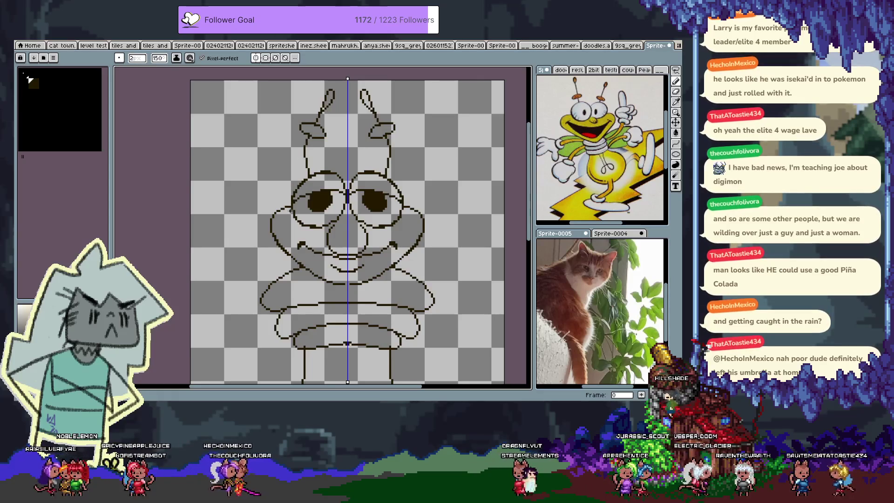
scroll(289, 211, down, 3)
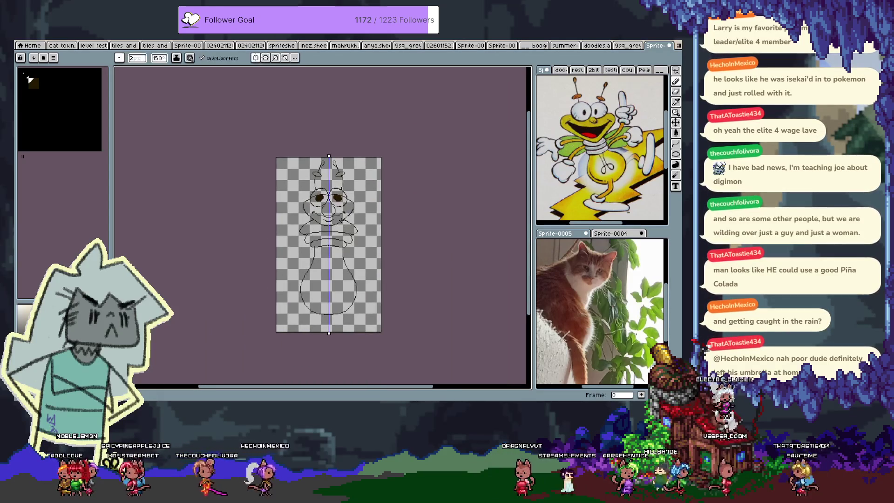
Step: Cancel a mistaken entry, then resize the canvas to width 222 with a taller height
key(ctrl+alt+c)
text(0)
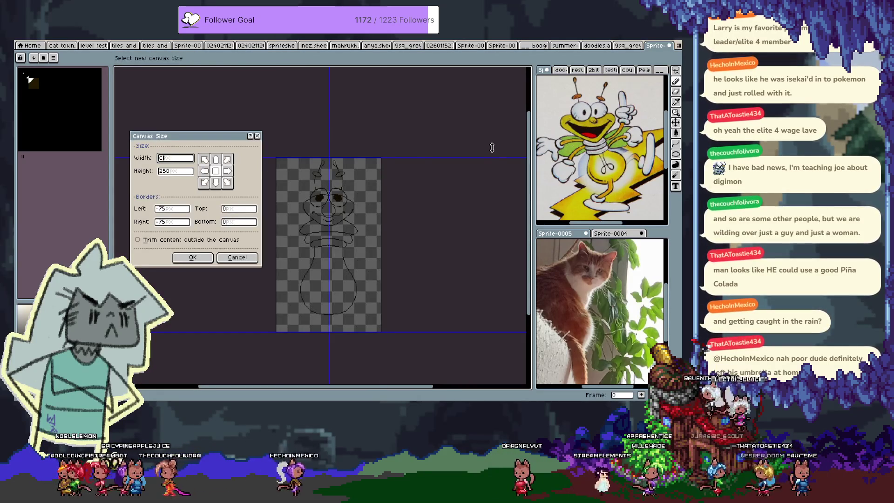
key(Escape)
key(ctrl+alt+c)
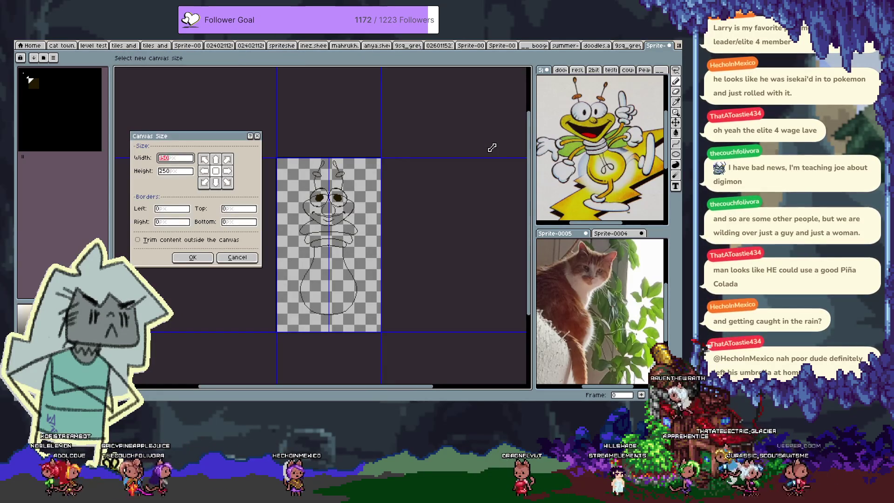
text(222)
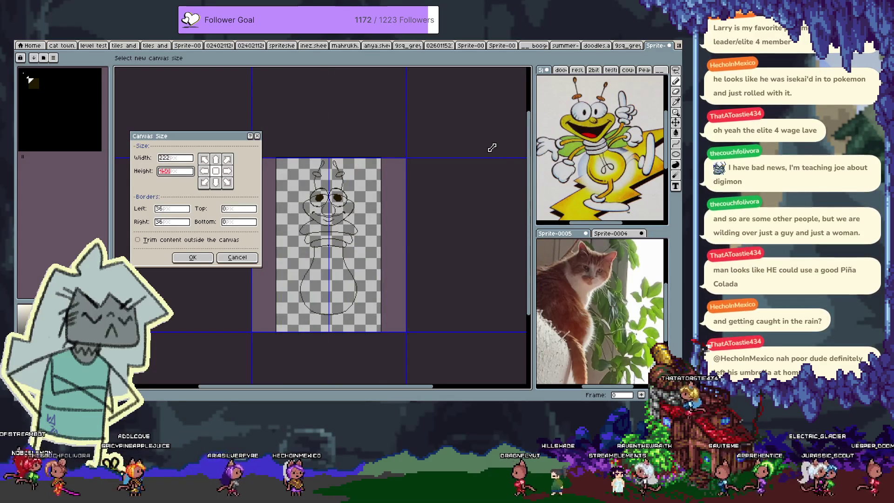
text(350)
key(Return)
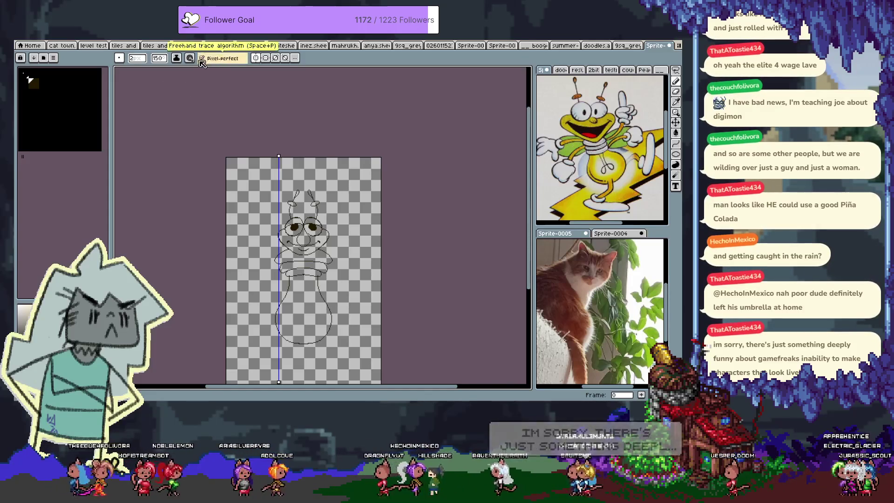
Step: Use Reset Symmetry to Center so the mirror line runs through Larry's middle, then reframe the view
click(296, 58)
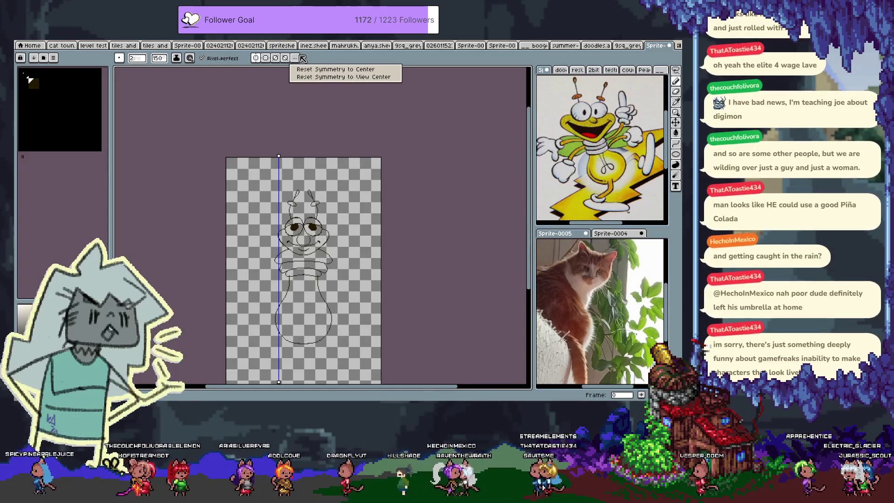
click(335, 69)
scroll(296, 222, up, 1)
scroll(296, 223, up, 1)
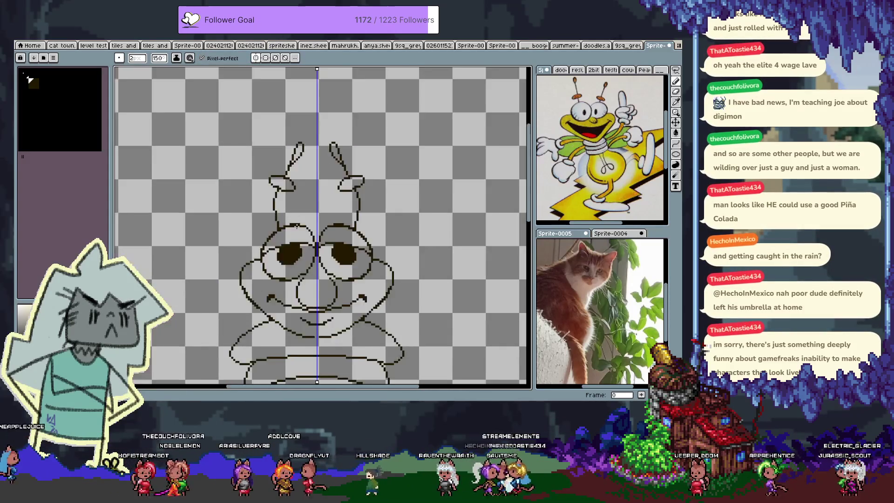
scroll(308, 213, down, 1)
scroll(344, 196, down, 3)
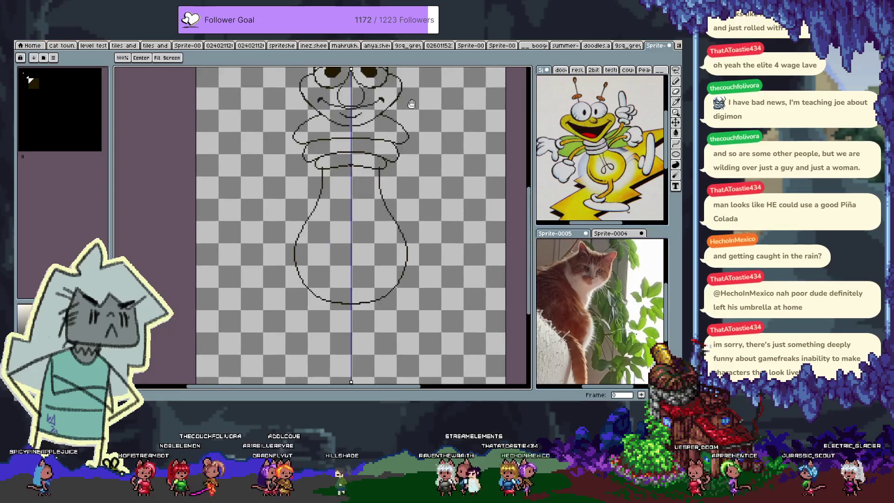
scroll(372, 182, down, 1)
scroll(379, 174, up, 1)
scroll(378, 174, up, 1)
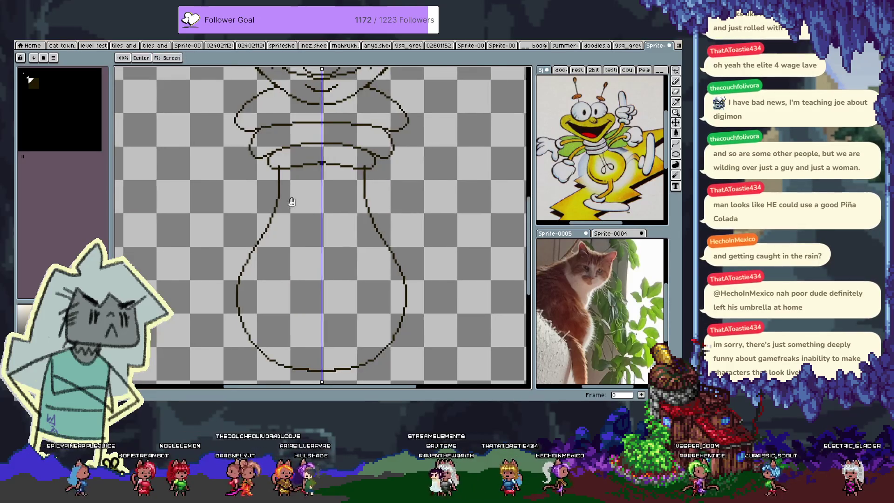
scroll(298, 153, down, 1)
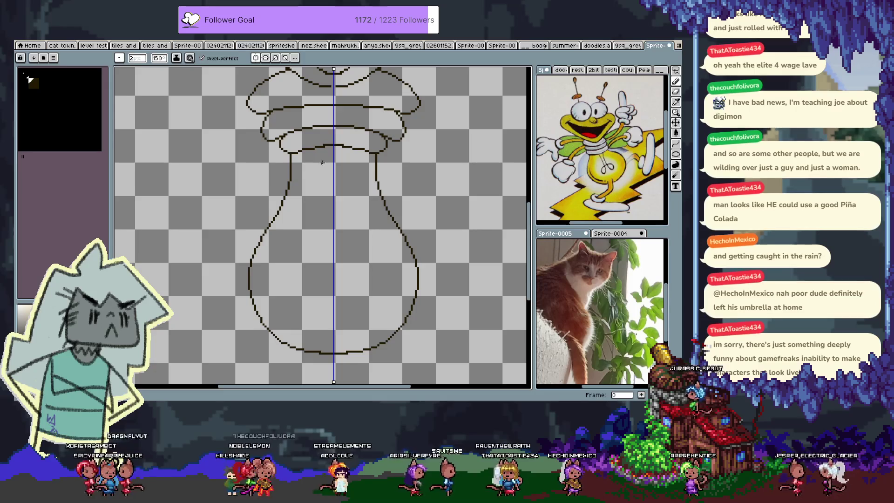
drag(321, 162, 324, 224)
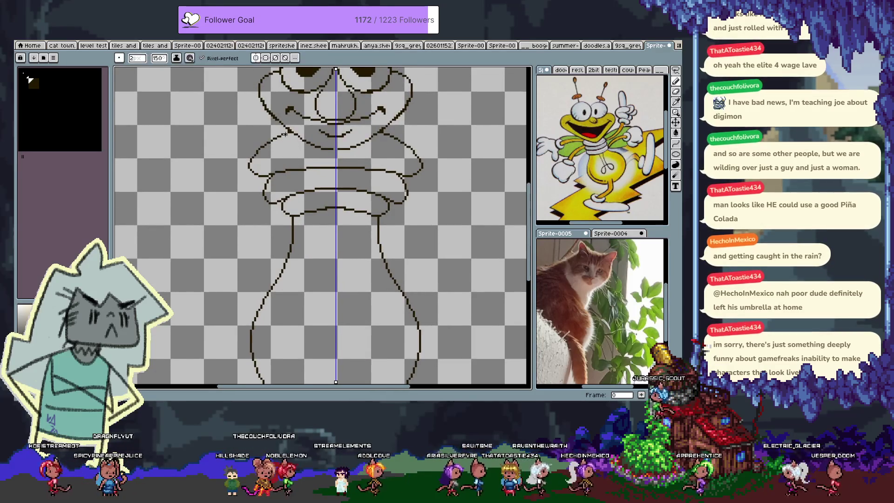
Step: Undo the last five changes to Larry's outline while reframing the face and body
drag(287, 135, 290, 205)
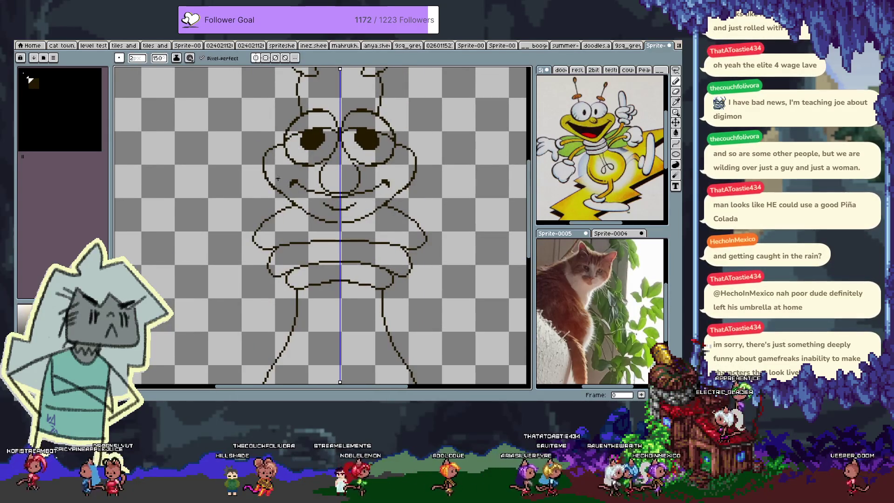
key(ctrl+z)
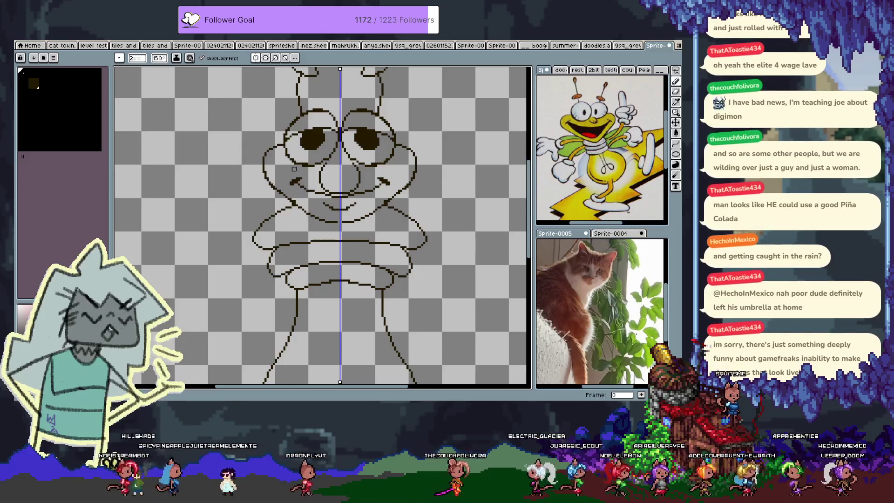
scroll(300, 163, up, 1)
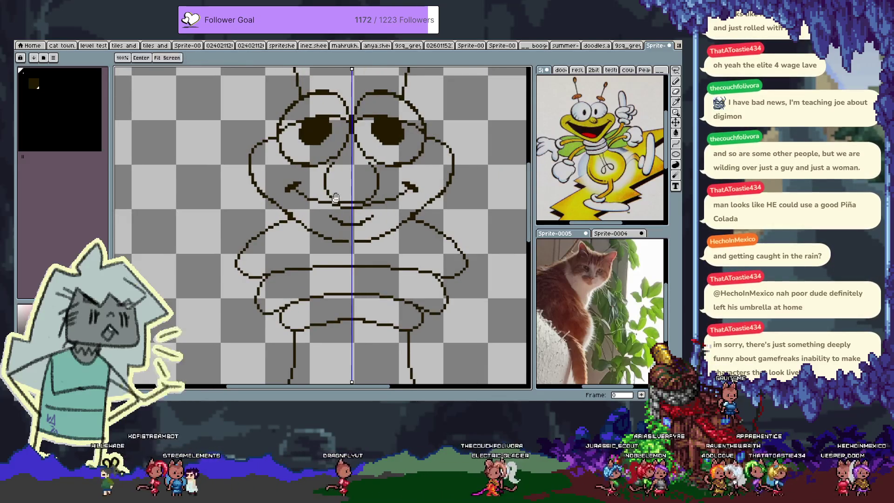
scroll(282, 194, up, 2)
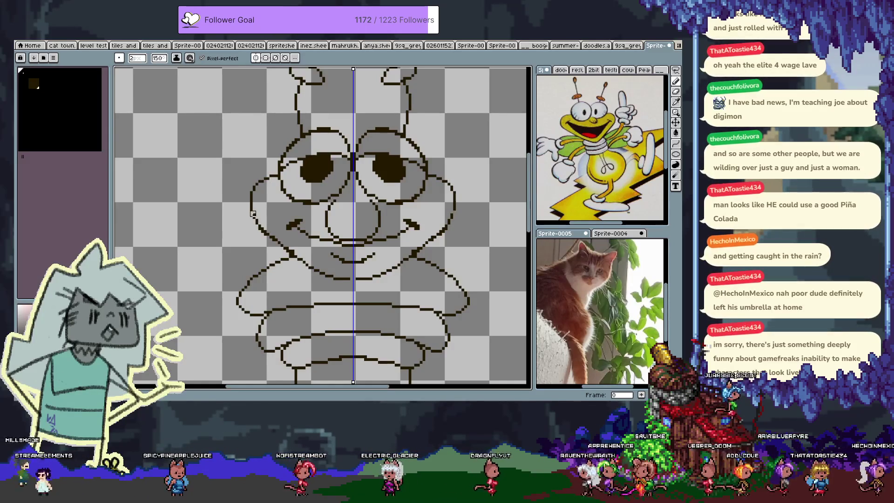
key(ctrl+z)
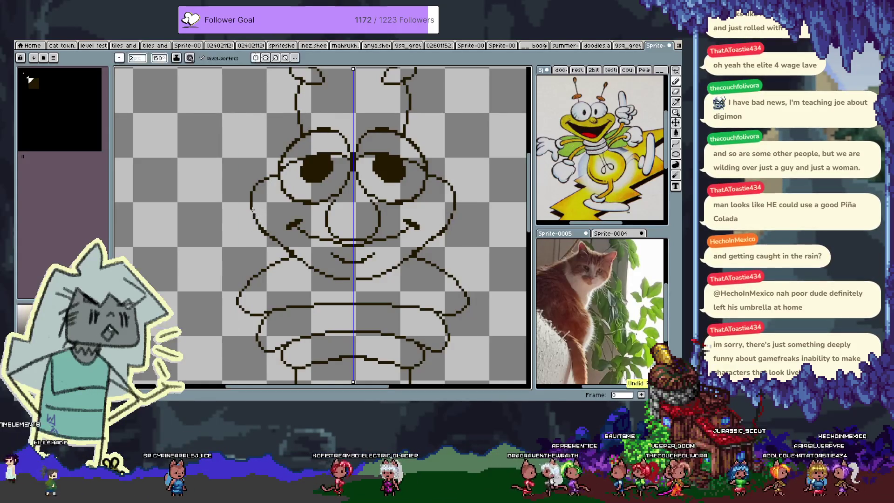
key(ctrl+z)
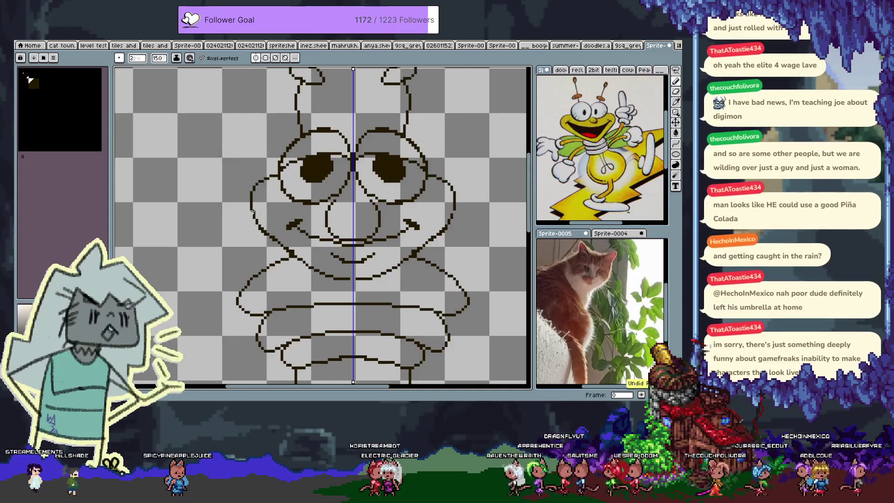
drag(259, 263, 236, 223)
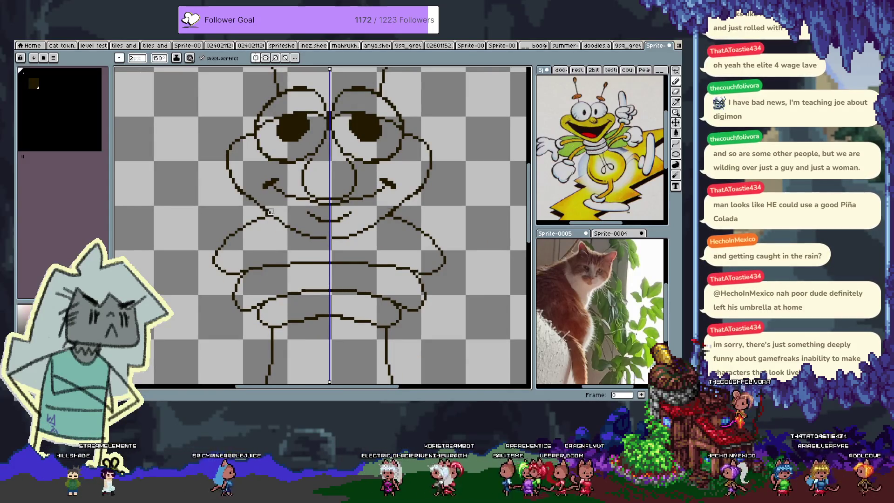
key(ctrl+z)
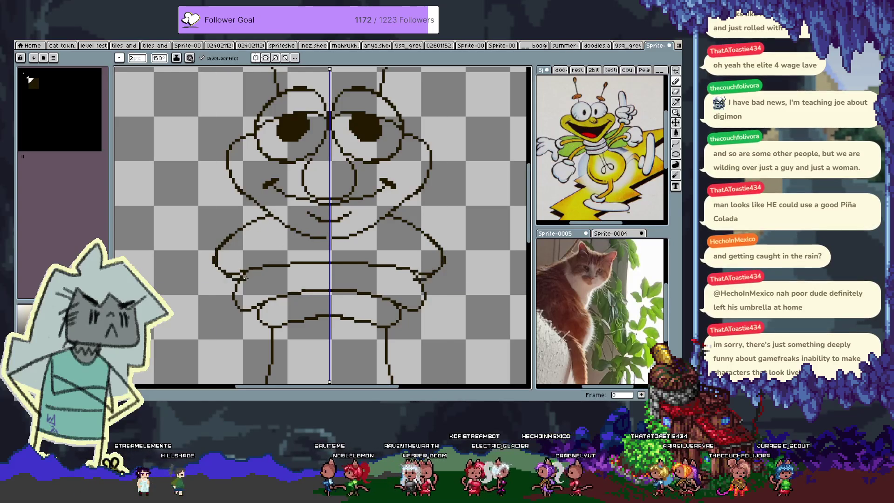
key(ctrl+z)
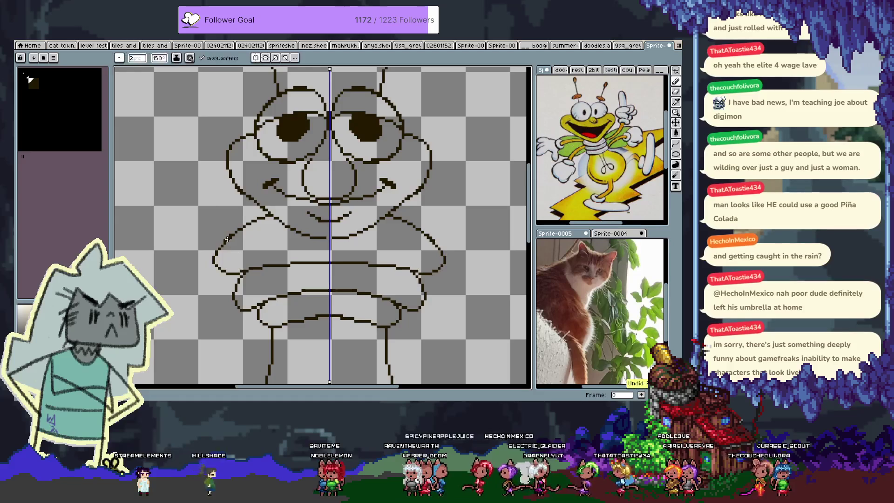
scroll(227, 247, down, 5)
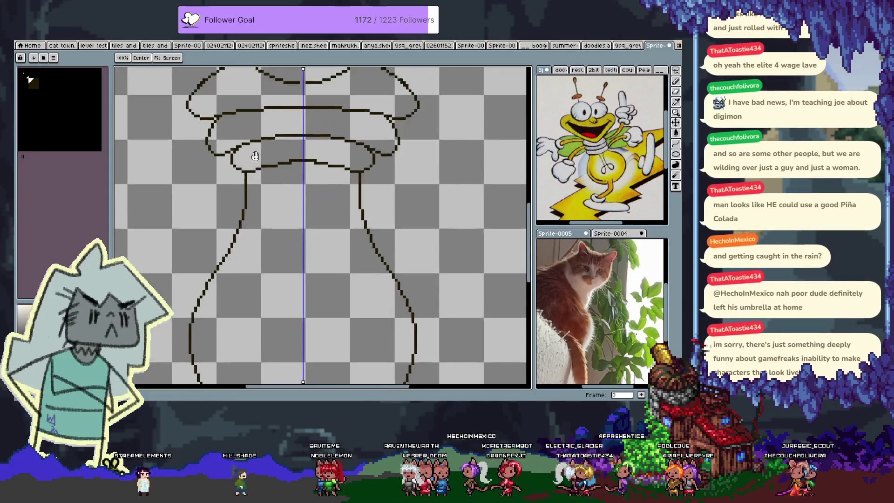
Step: Switch off vertical symmetry and recentre the whole sprite in the view
scroll(310, 170, down, 4)
scroll(305, 213, up, 2)
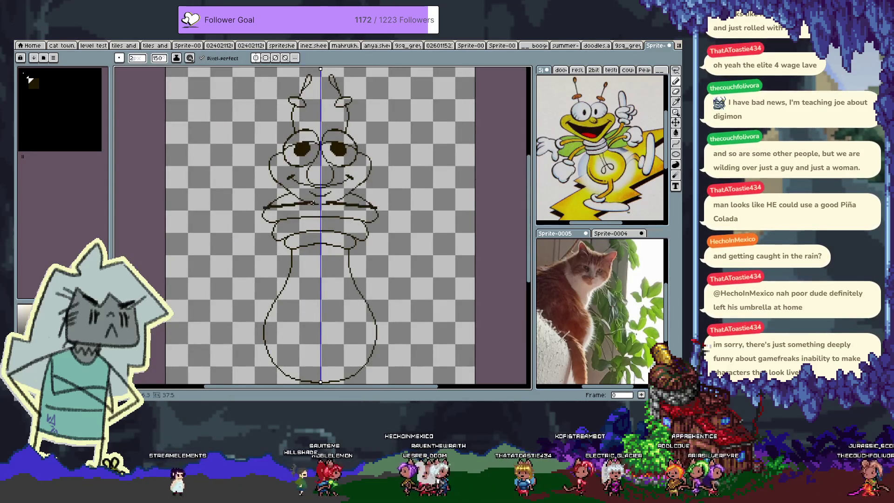
drag(308, 116, 305, 125)
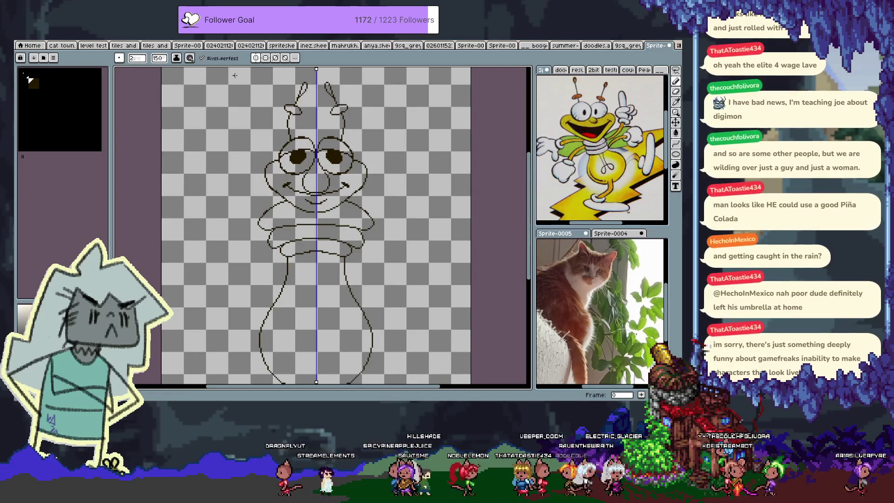
click(256, 59)
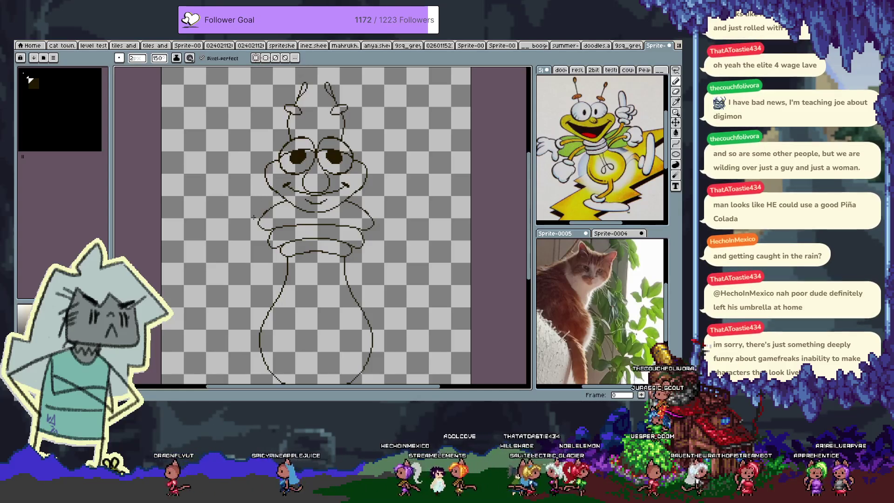
drag(369, 213, 347, 205)
drag(200, 154, 212, 176)
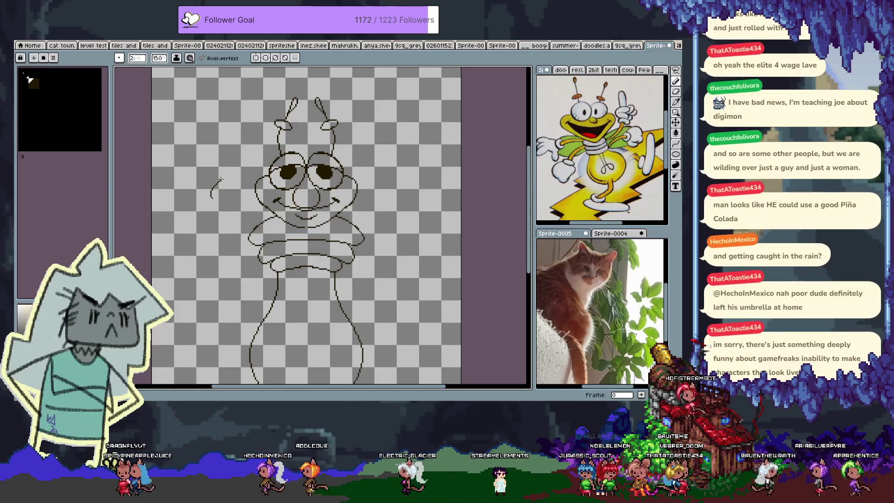
Step: Sketch the hand's curved outline and loop beside the face, undoing stray ovals and curls
key(ctrl+z)
key(ctrl+z)
mouse_move(218, 184)
mouse_down()
mouse_move(222, 169)
mouse_move(229, 180)
mouse_move(232, 172)
mouse_up()
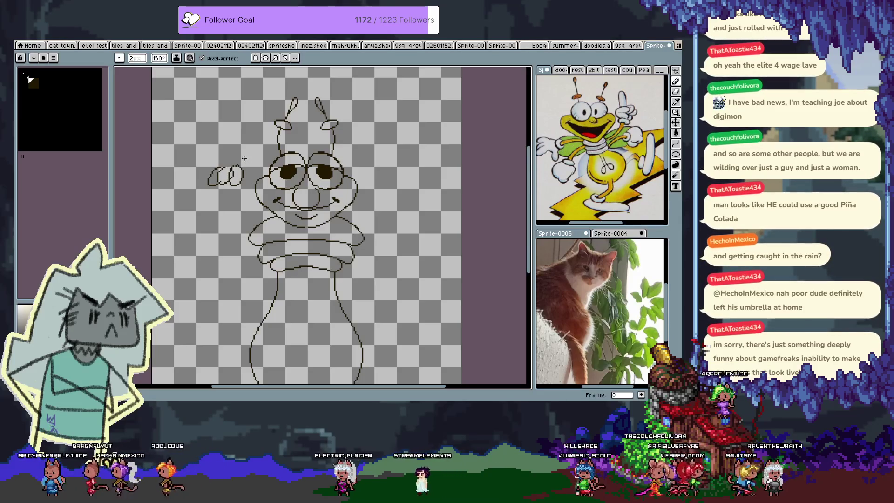
key(ctrl+z)
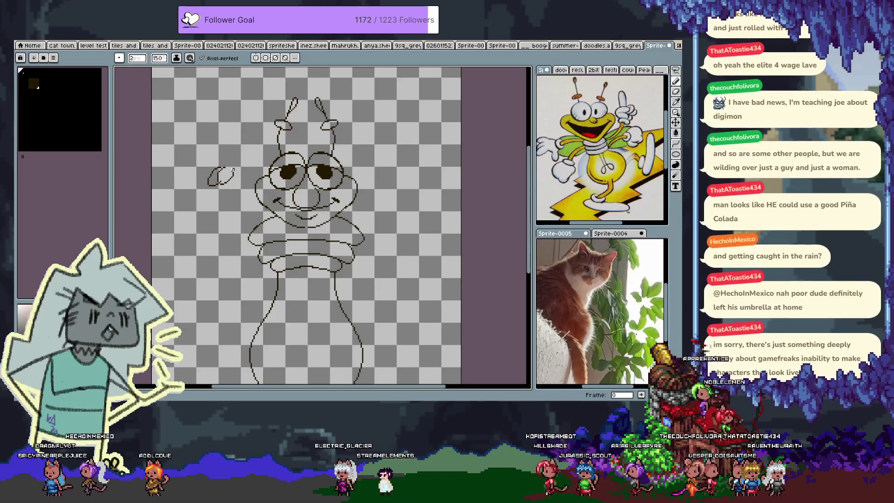
key(ctrl+z)
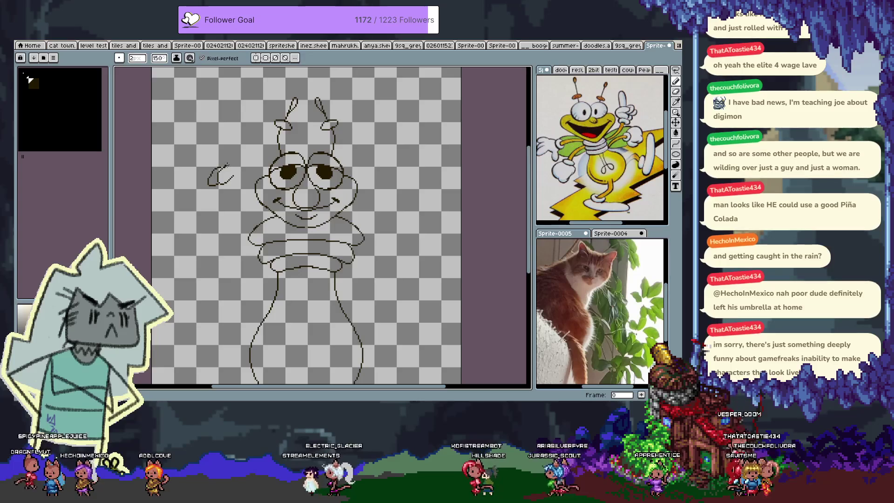
drag(249, 142, 247, 171)
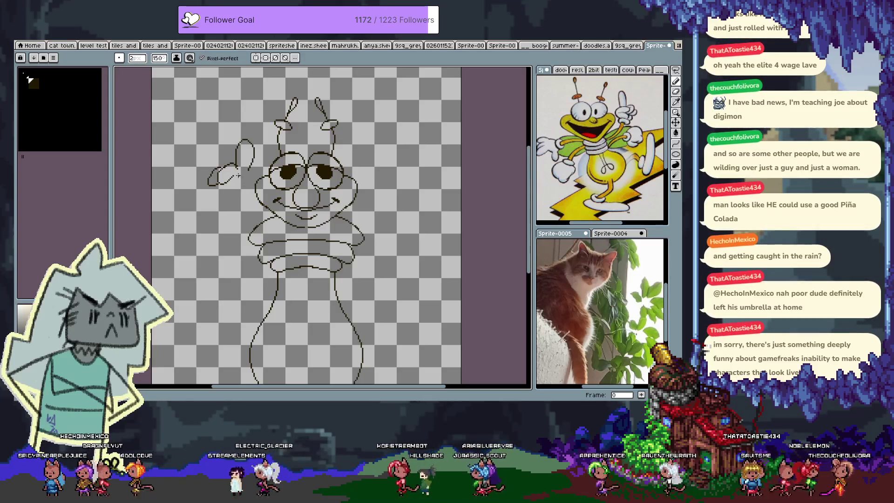
key(ctrl)
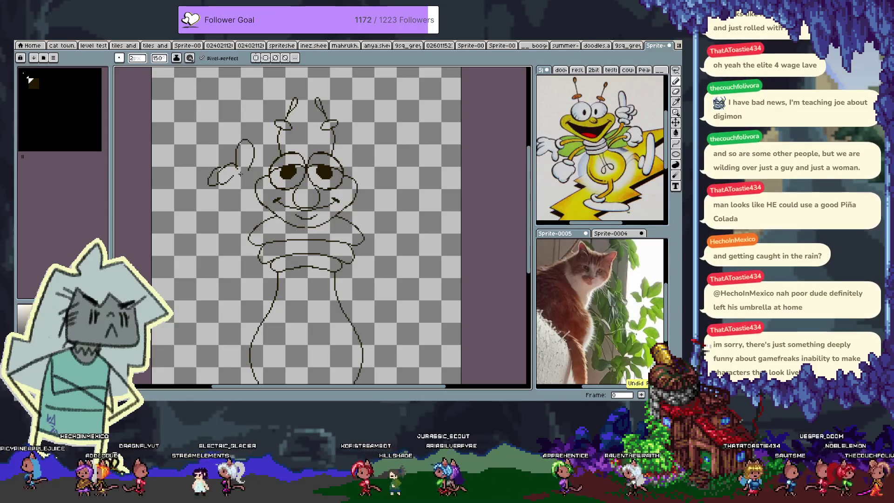
key(ctrl+z)
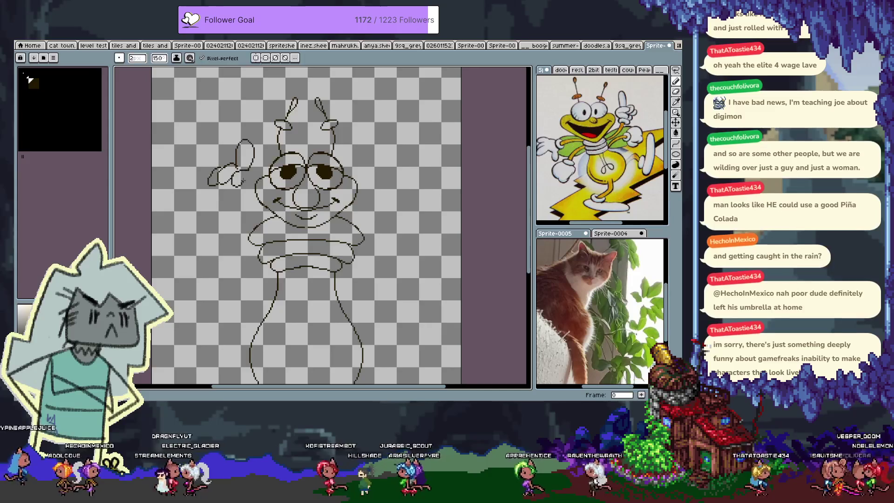
key(ctrl+z)
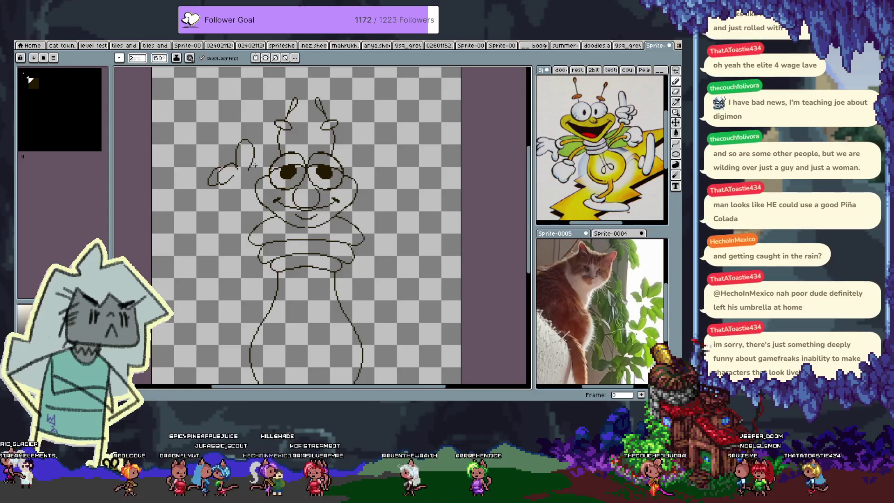
key(ctrl)
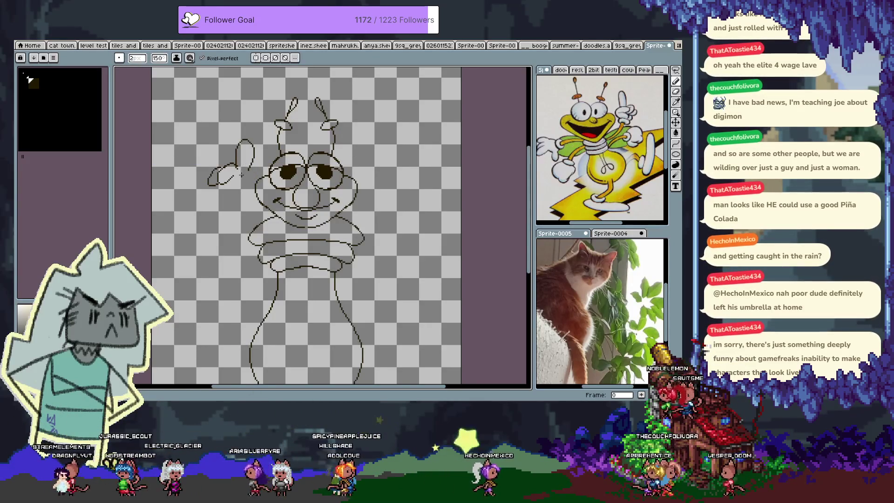
drag(239, 168, 245, 157)
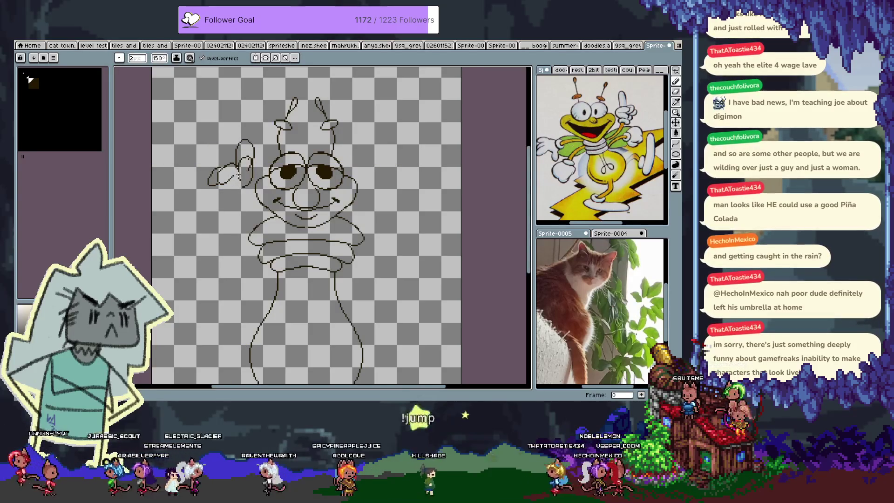
key(ctrl)
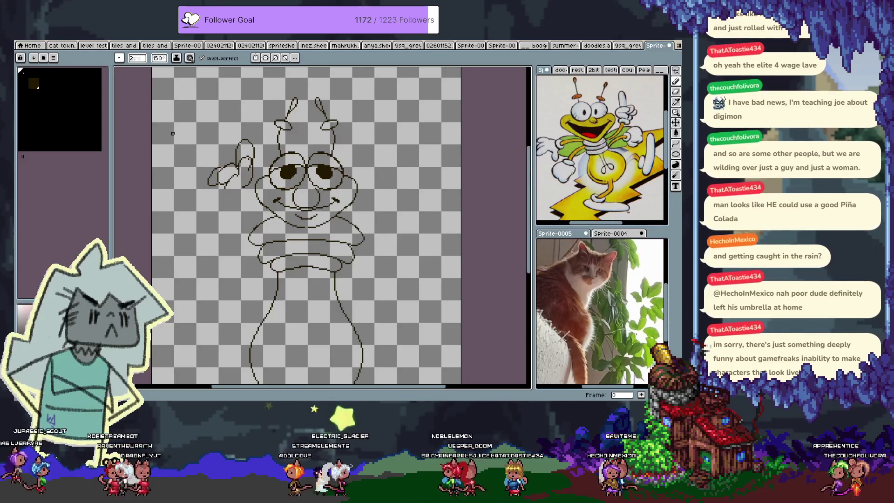
Step: With a 1 px pencil, draw the hand's left edge and redraw its lower-left stroke
key(e)
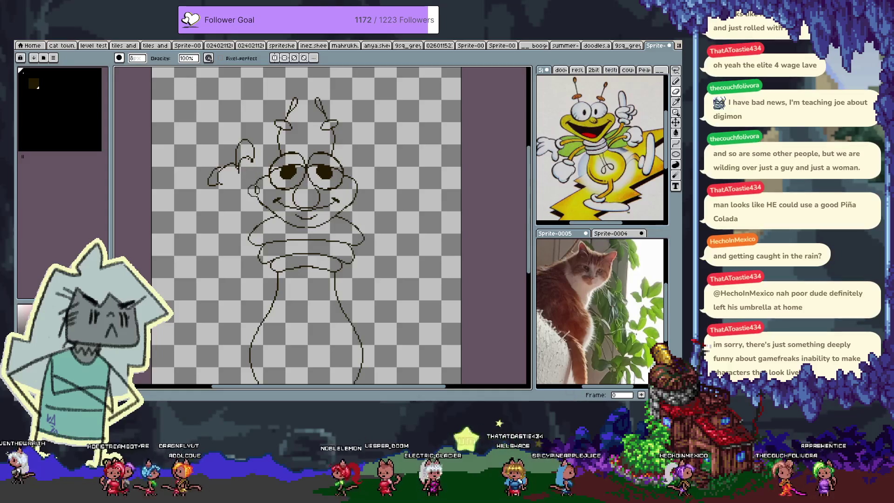
key(b)
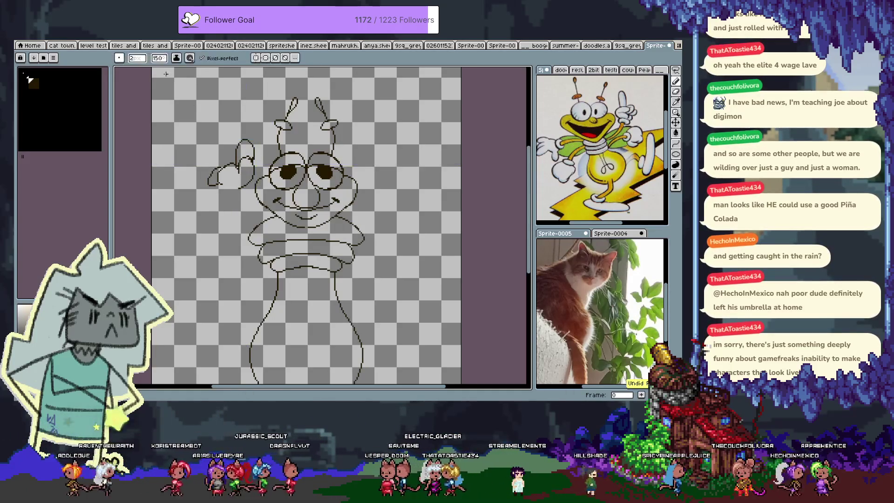
key(minus)
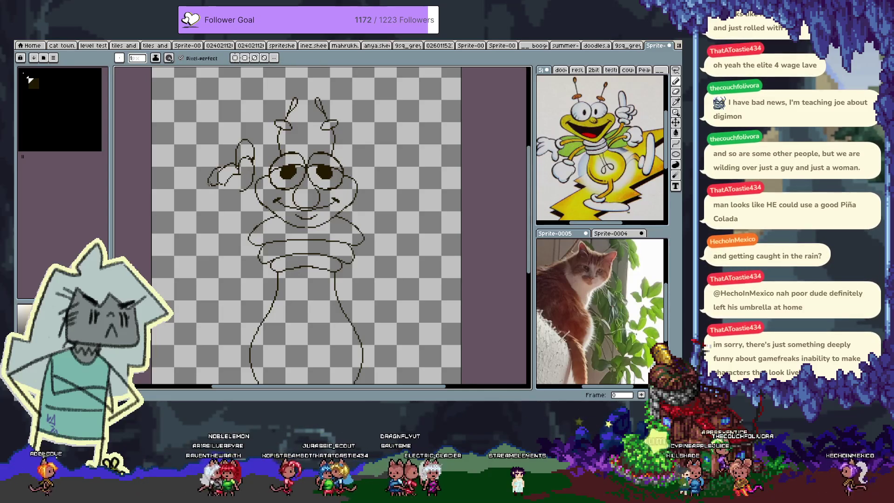
drag(210, 186, 206, 198)
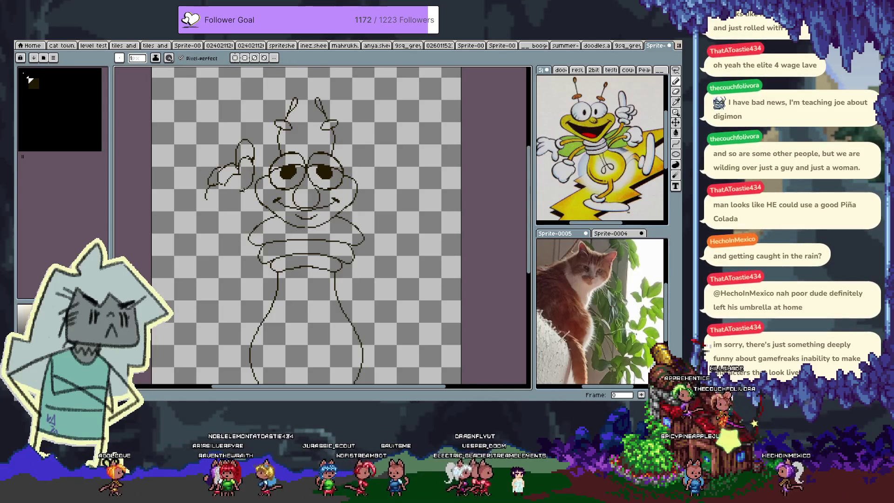
drag(206, 199, 208, 217)
key(v)
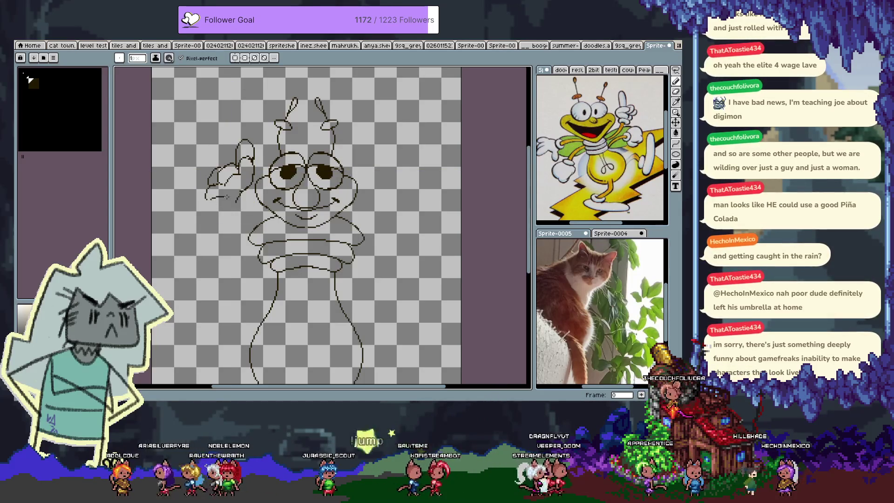
key(b)
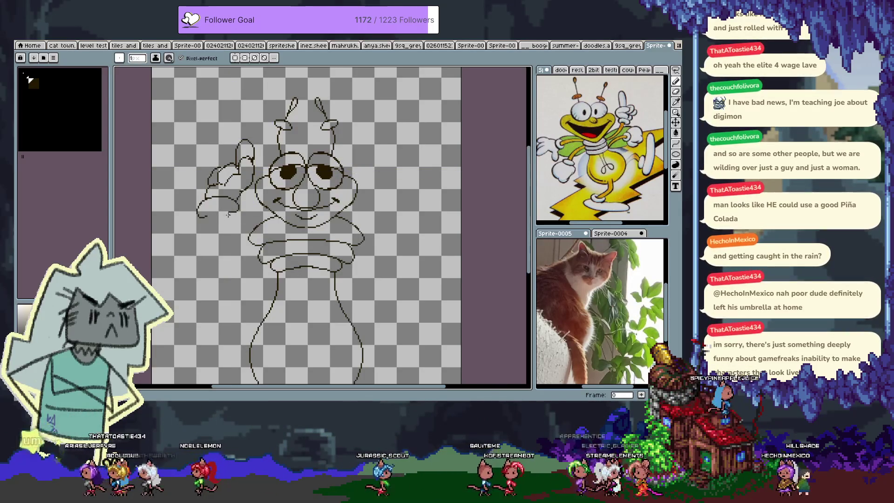
key(e)
key(b)
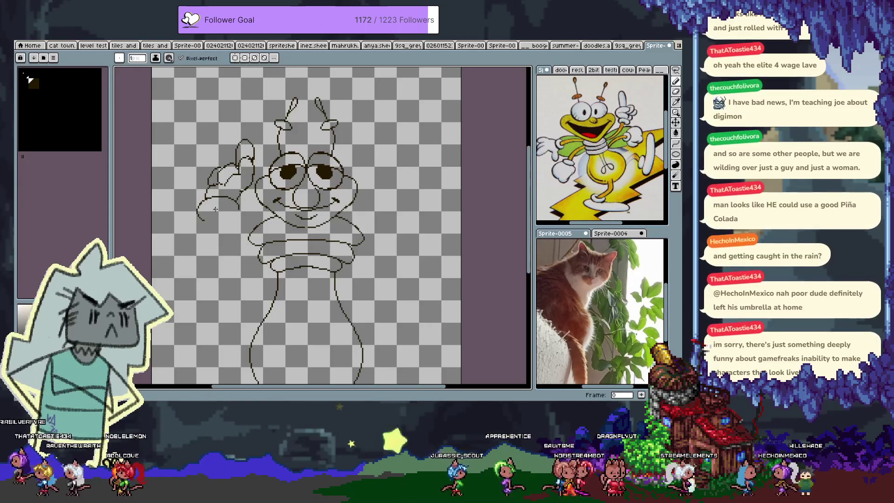
key(ctrl+z)
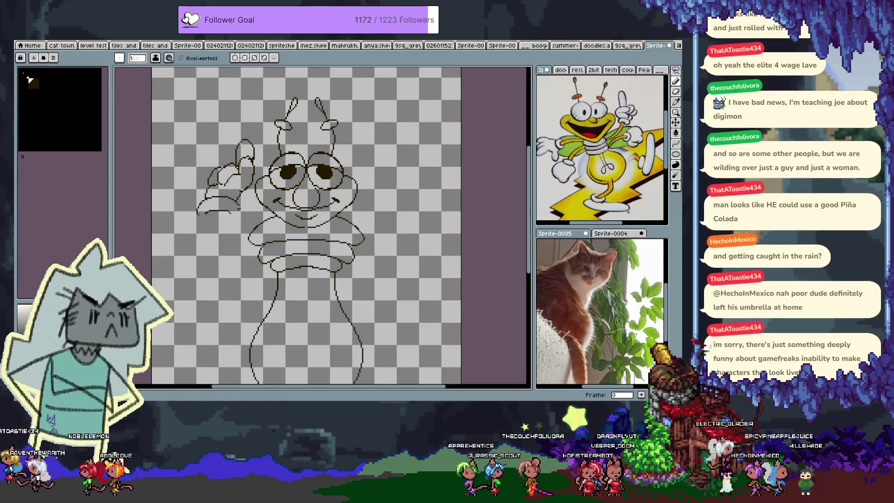
drag(206, 215, 198, 222)
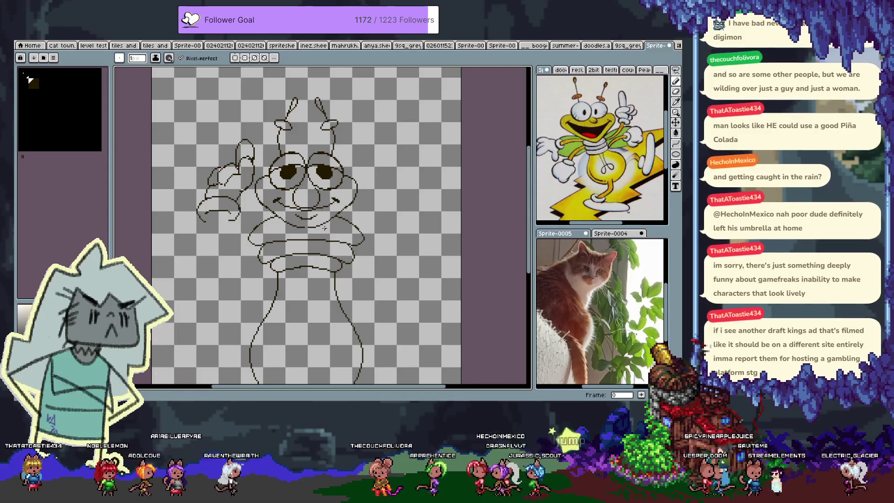
drag(325, 228, 355, 205)
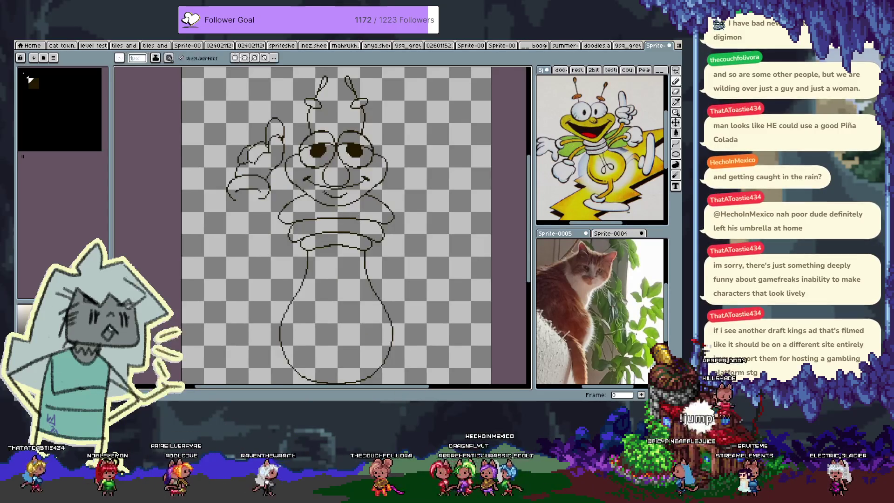
Step: Draw the arm line from the raised hand down toward the body, redoing it at a wider angle
drag(267, 198, 248, 239)
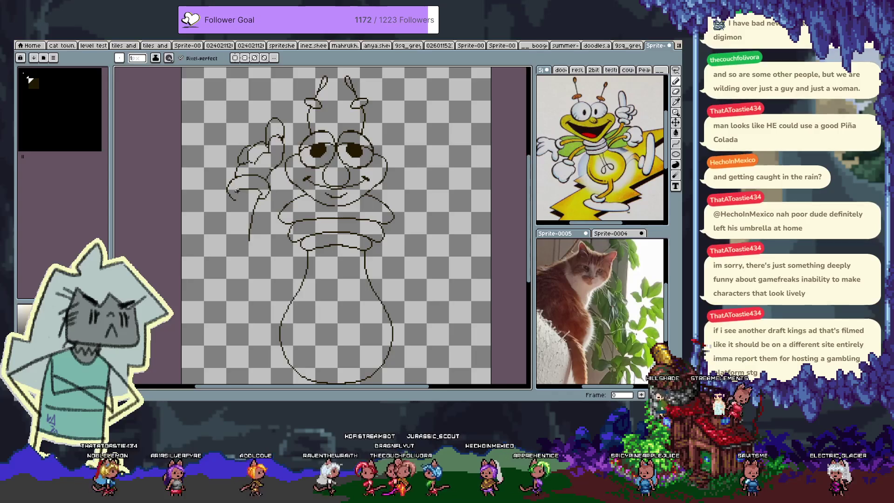
key(ctrl+z)
key(ctrl+z)
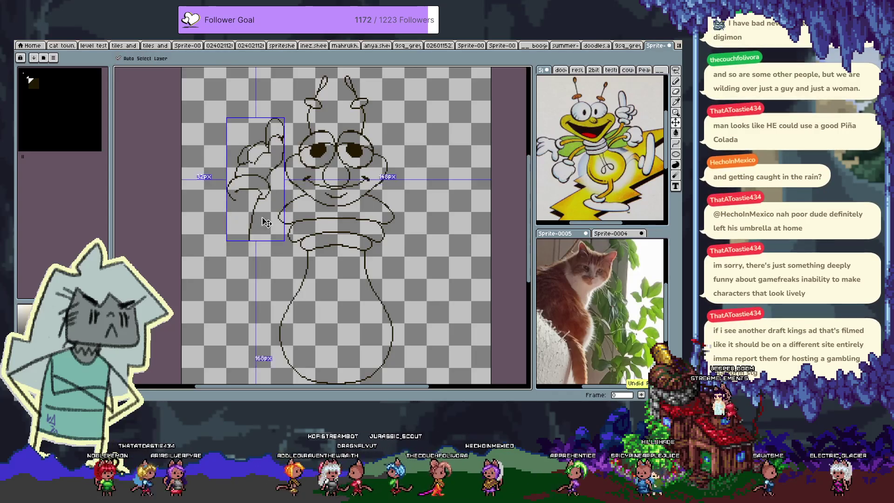
key(ctrl+z)
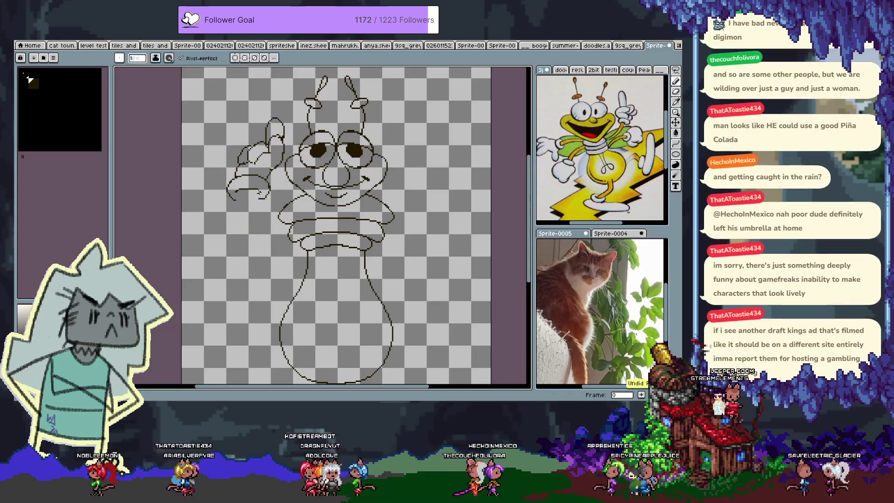
drag(233, 194, 241, 230)
key(ctrl+z)
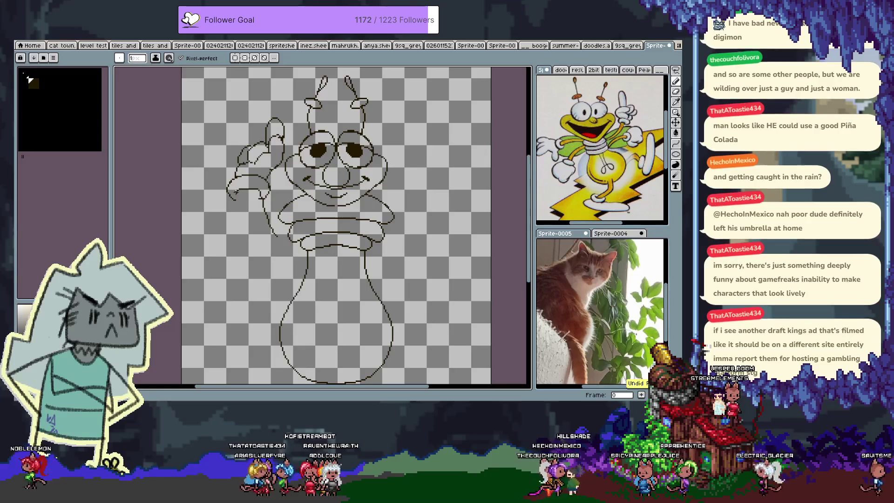
drag(256, 191, 285, 246)
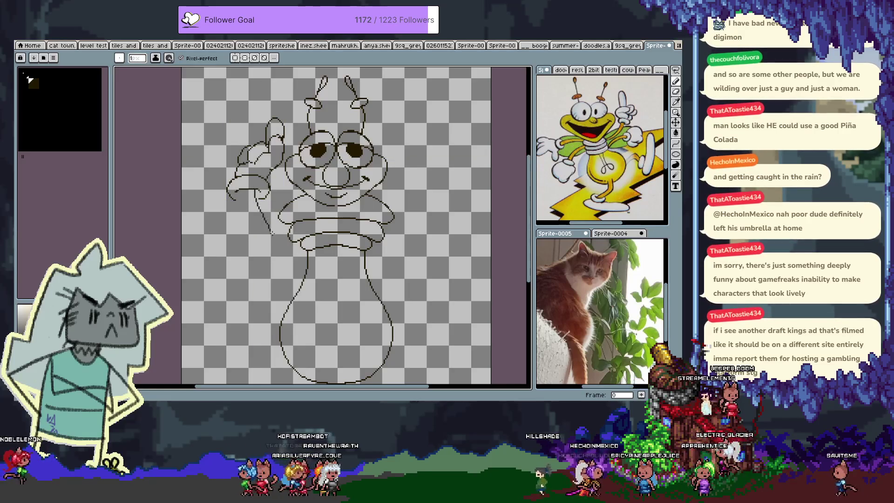
drag(241, 197, 276, 270)
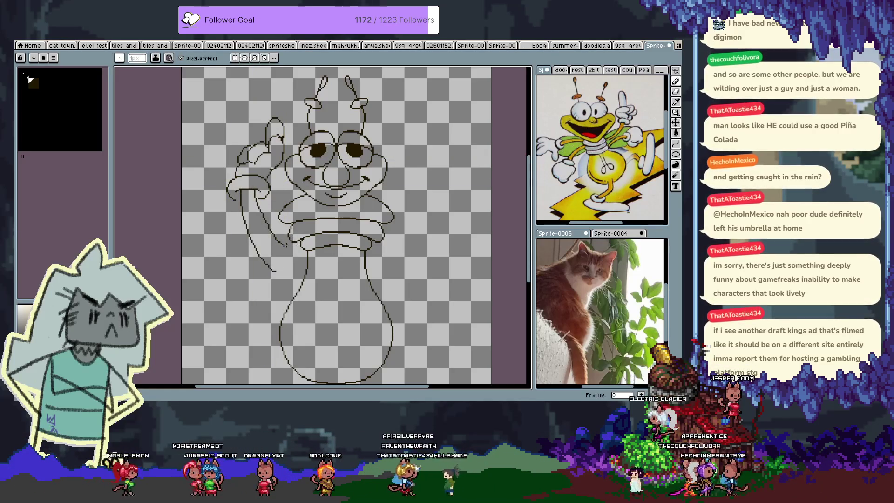
Step: Erase the arm line's overshooting lower tail and return to the 1 px pencil
key(e)
drag(274, 269, 260, 255)
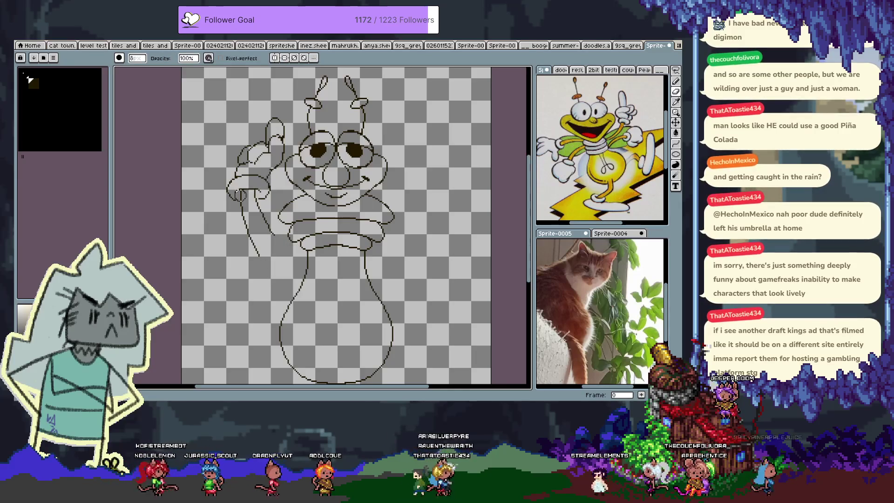
key(b)
scroll(229, 189, up, 2)
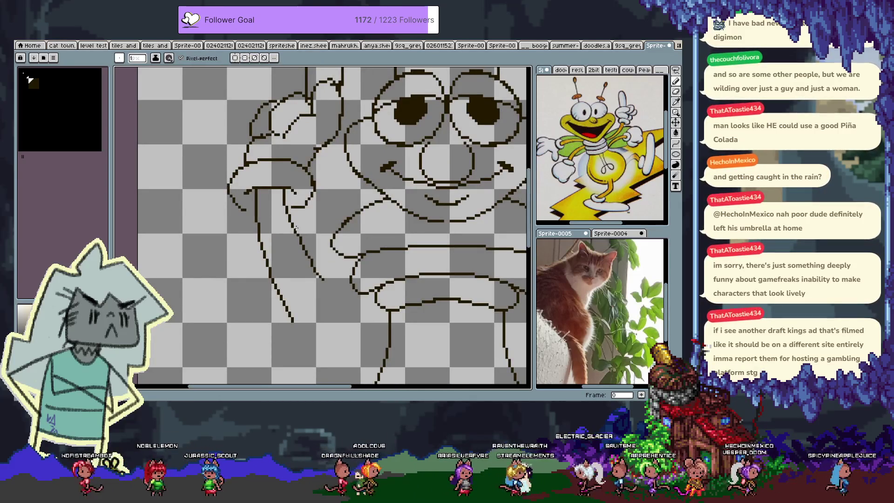
Step: Erase the line across the top of the hand and add outline pixels there
key(e)
drag(254, 189, 294, 189)
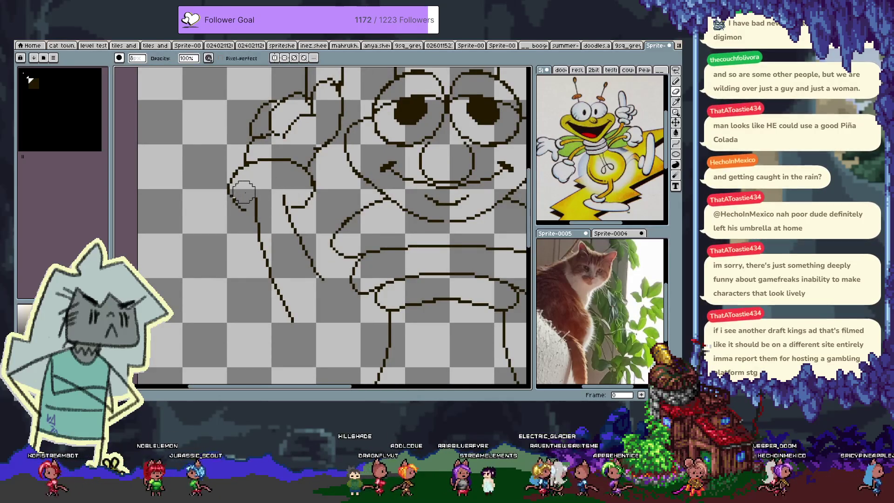
key(b)
click(288, 191)
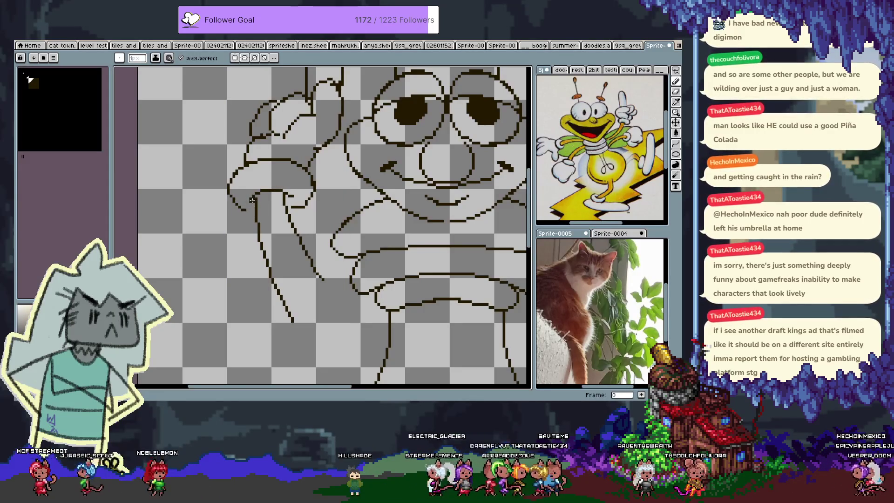
click(287, 196)
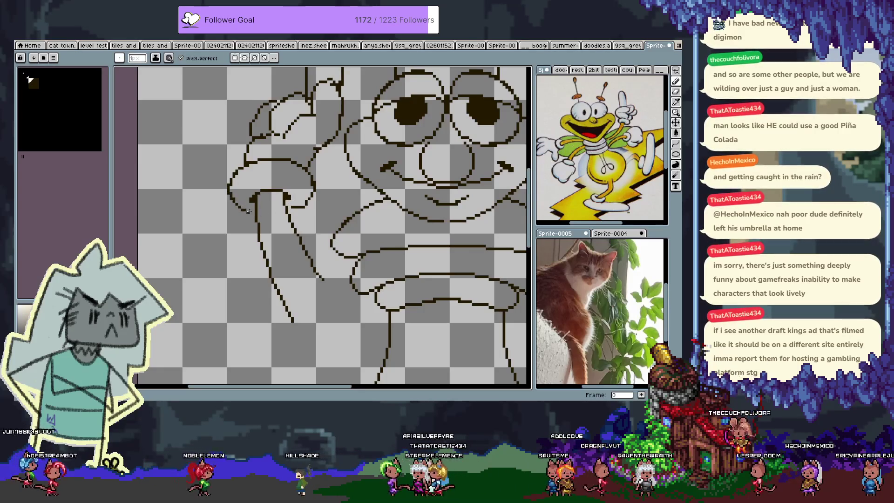
mouse_move(287, 207)
mouse_down()
mouse_move(302, 208)
mouse_move(313, 188)
mouse_up()
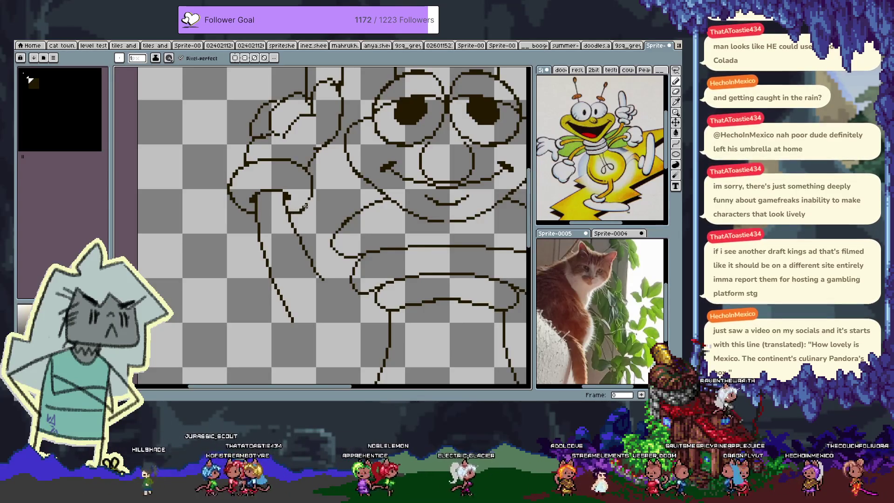
Step: Undo the last four strokes drawn on the hand
key(ctrl+z)
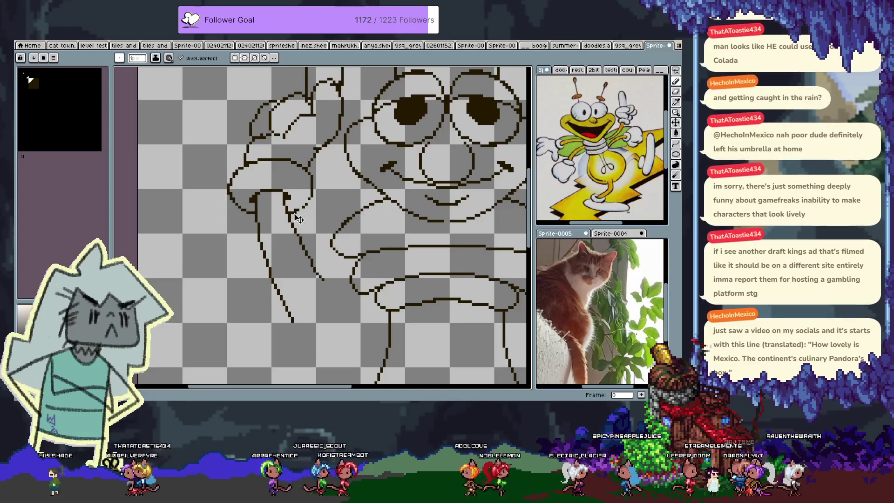
key(ctrl+z)
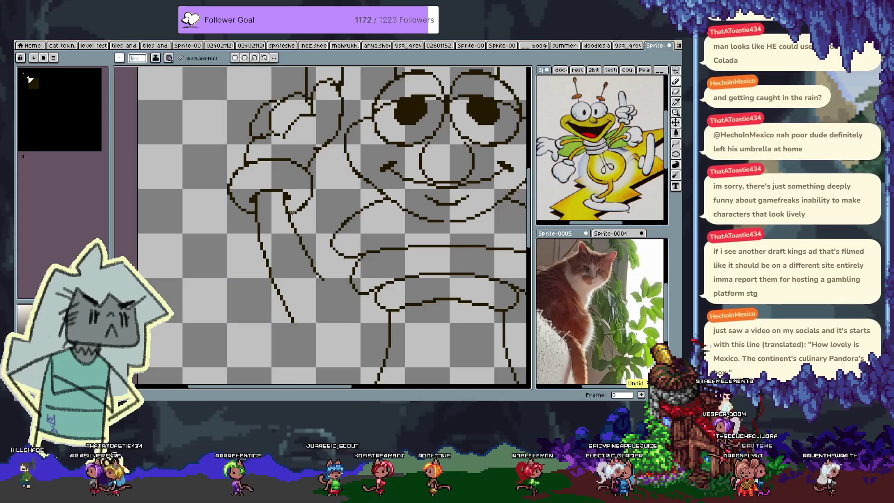
key(ctrl+z)
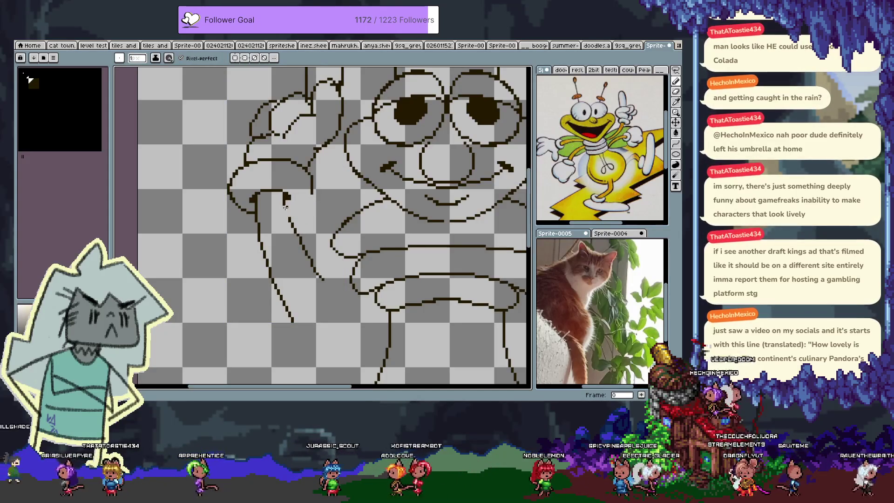
key(ctrl+z)
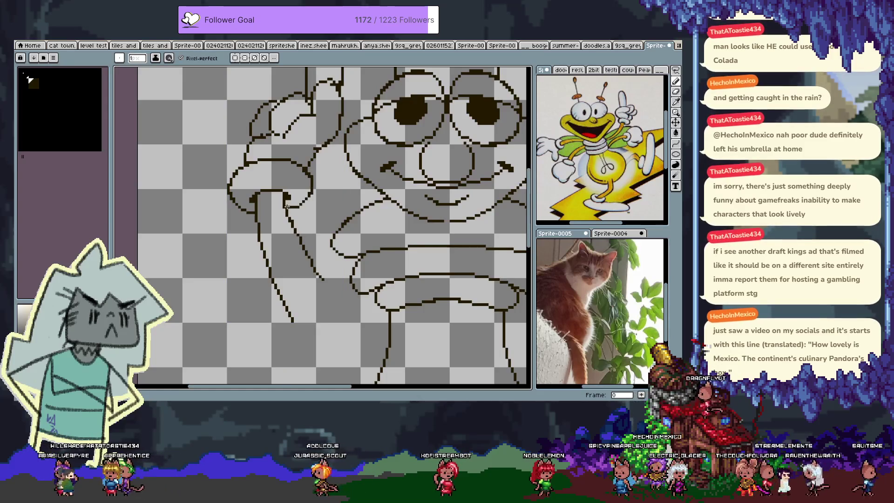
scroll(323, 168, up, 3)
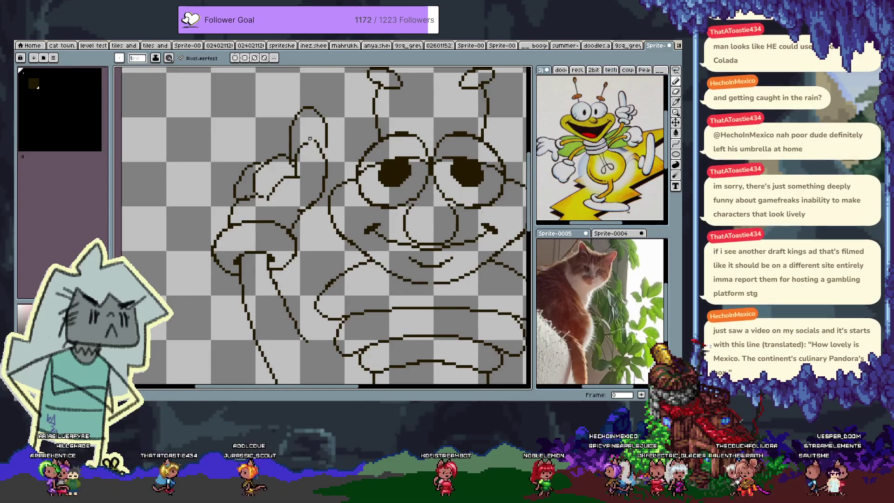
Step: Replace the old inner finger line with a new arc at the fingertip
key(ctrl+z)
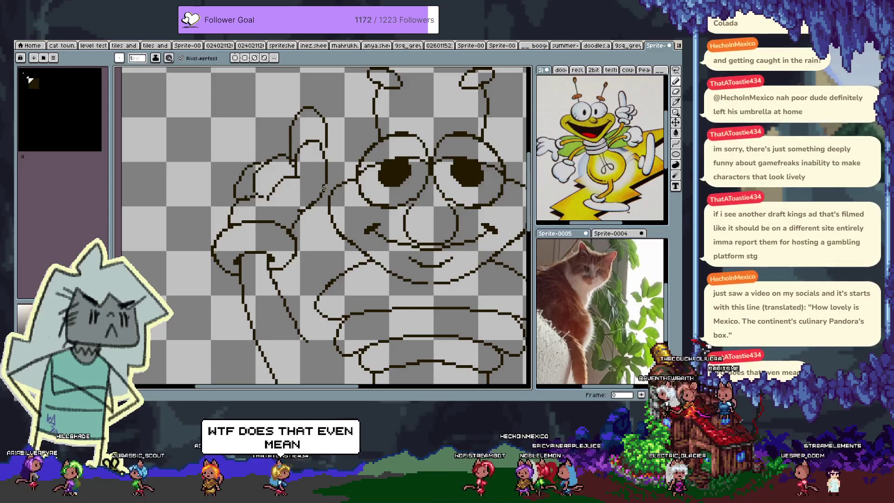
drag(301, 151, 323, 145)
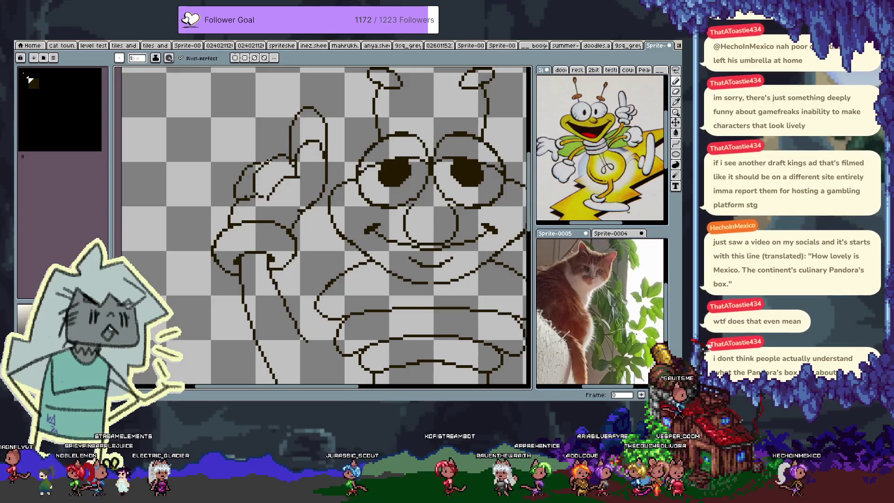
scroll(446, 225, down, 5)
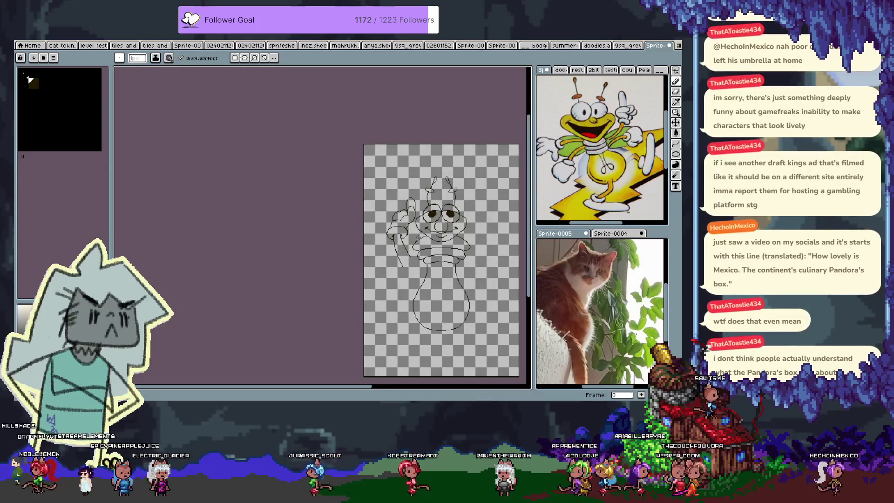
Step: Zoom in on the raised hand and undo the recent strokes, including the finger's left edge
scroll(413, 230, up, 2)
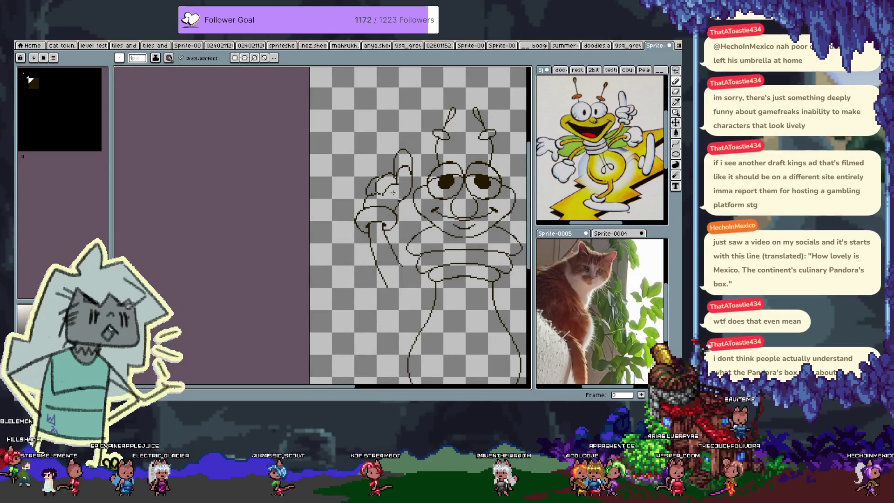
drag(372, 212, 349, 207)
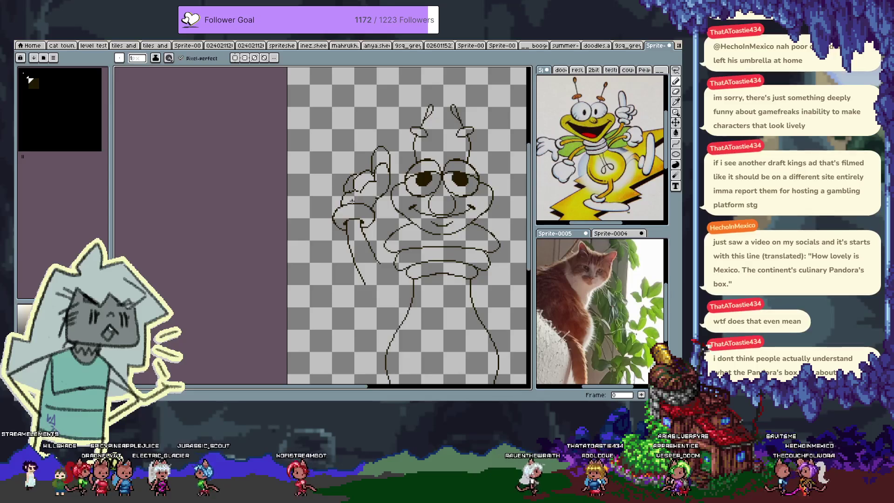
scroll(357, 203, up, 1)
key(space)
drag(406, 221, 323, 248)
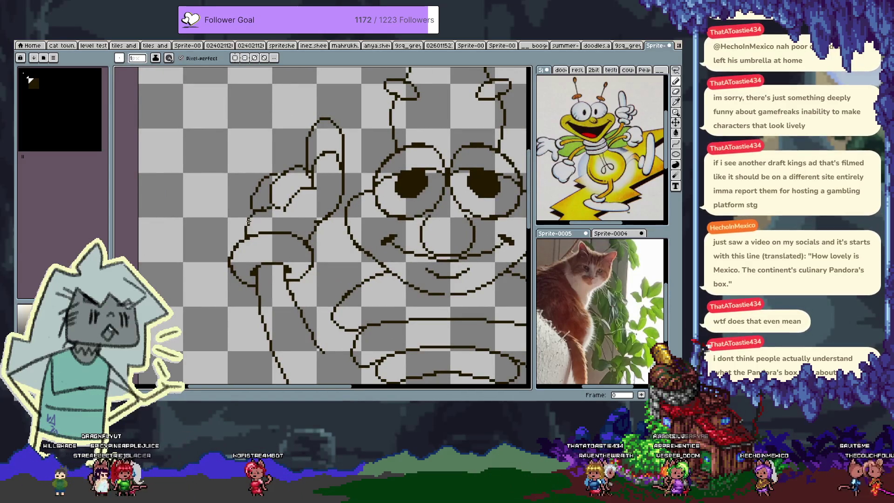
key(ctrl)
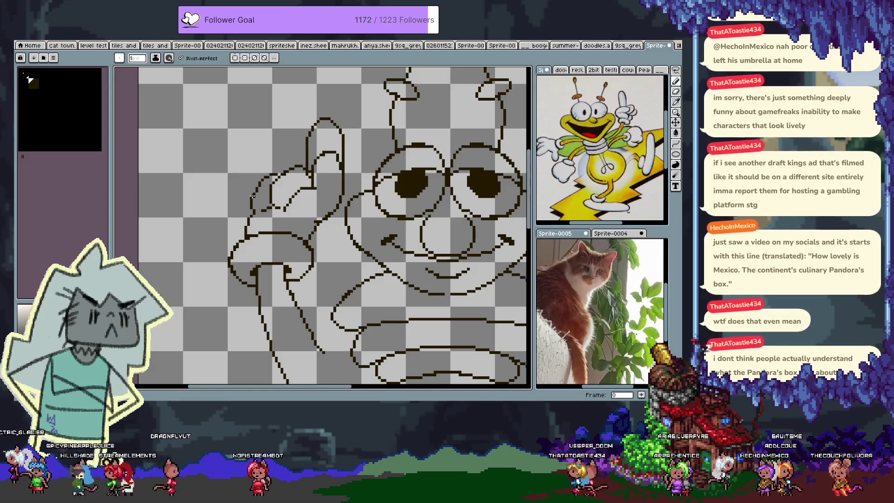
key(ctrl+z)
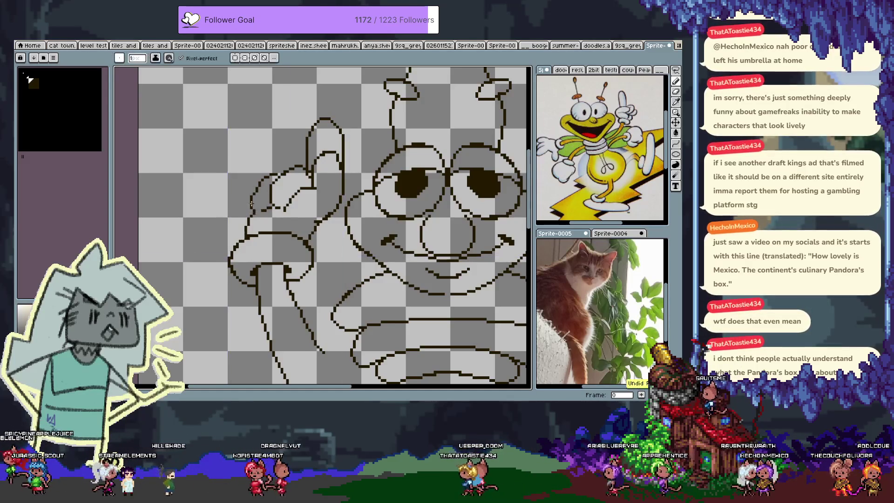
key(ctrl+z)
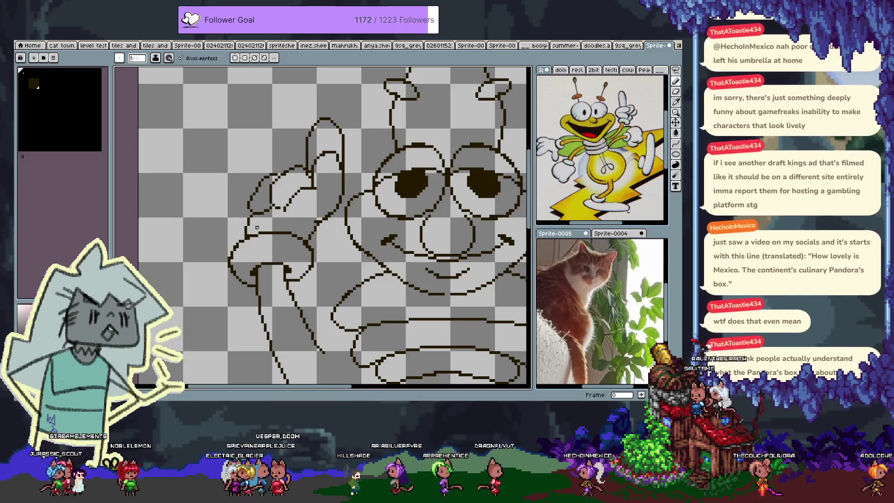
key(e)
key(b)
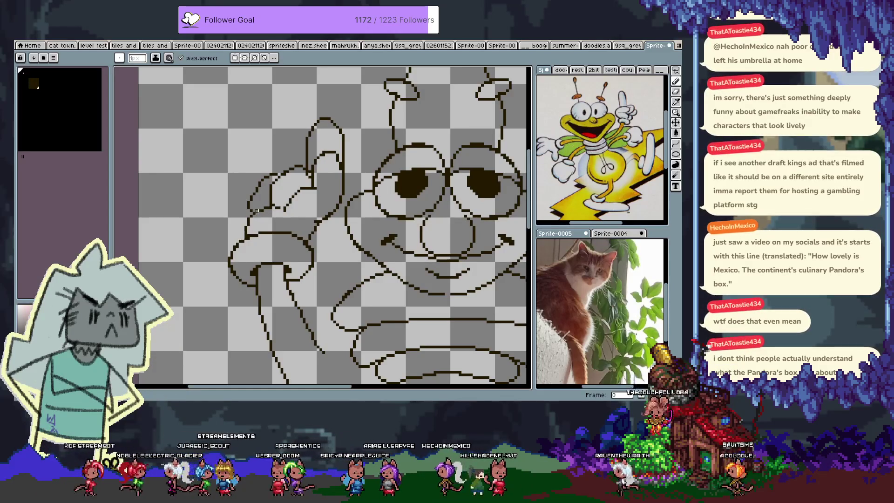
key(ctrl+z)
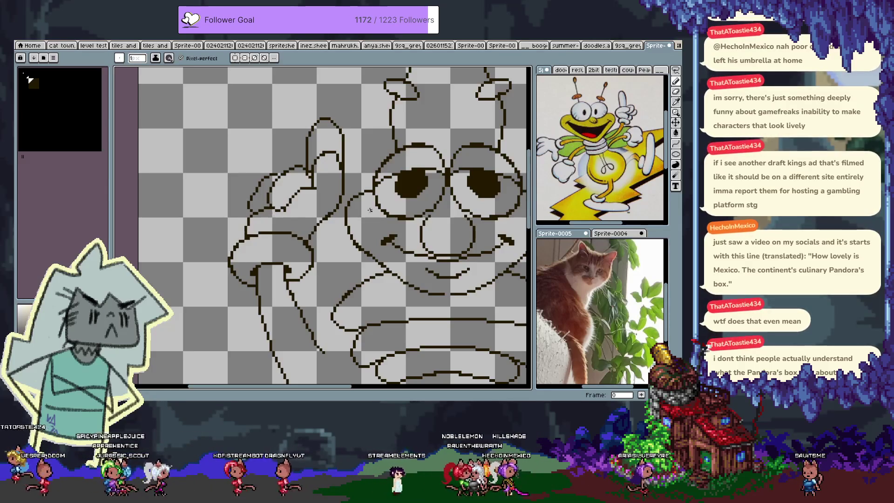
scroll(351, 210, right, 3)
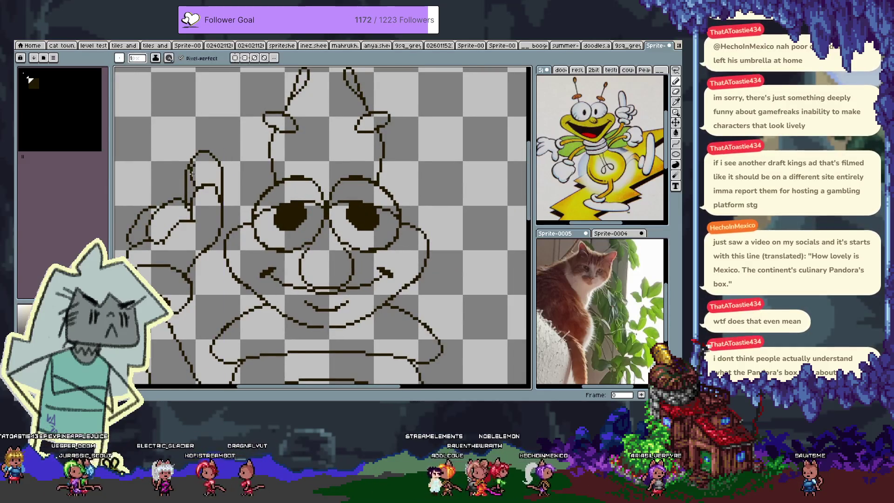
key(ctrl+z)
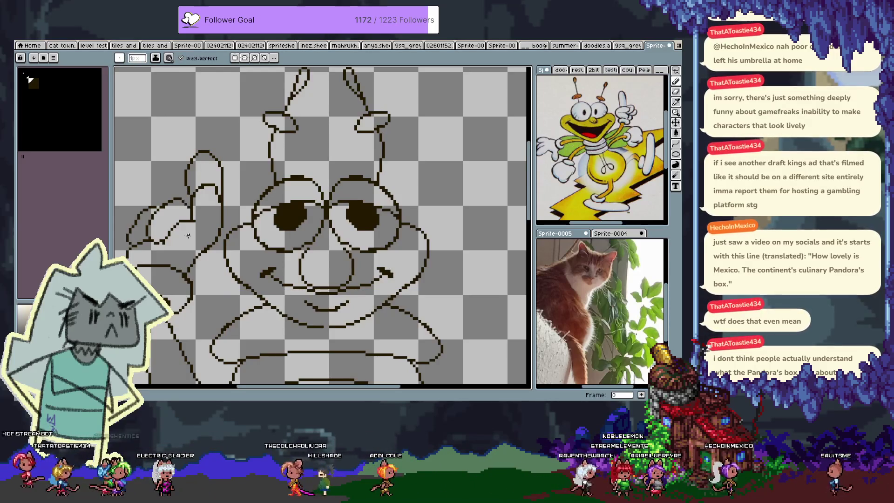
Step: Zoom back out to the whole sprite and bring up the save dialog with Ctrl+S
scroll(331, 223, down, 4)
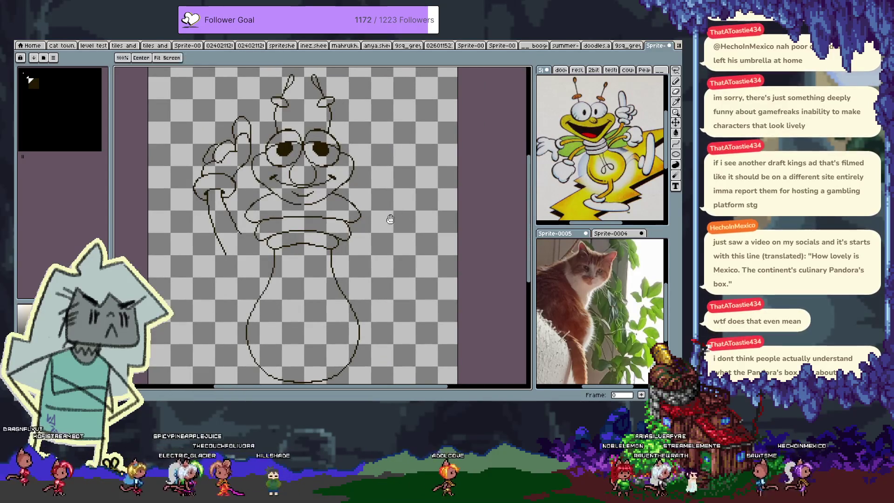
scroll(395, 220, up, 2)
scroll(352, 212, down, 2)
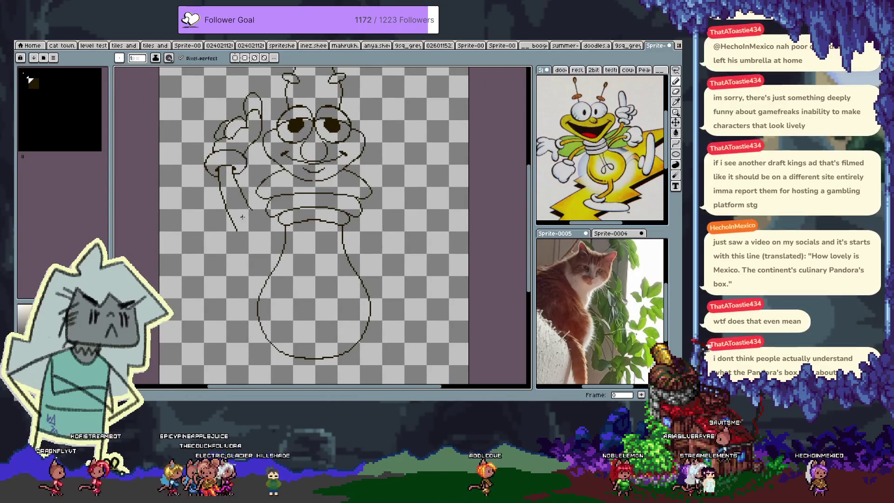
key(ctrl+s)
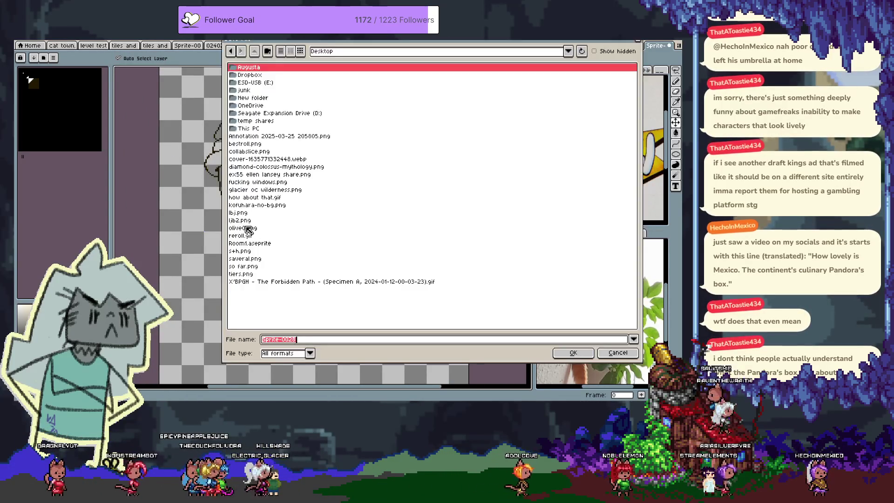
Step: Browse to the experiments folder from the recent-folders list
click(316, 51)
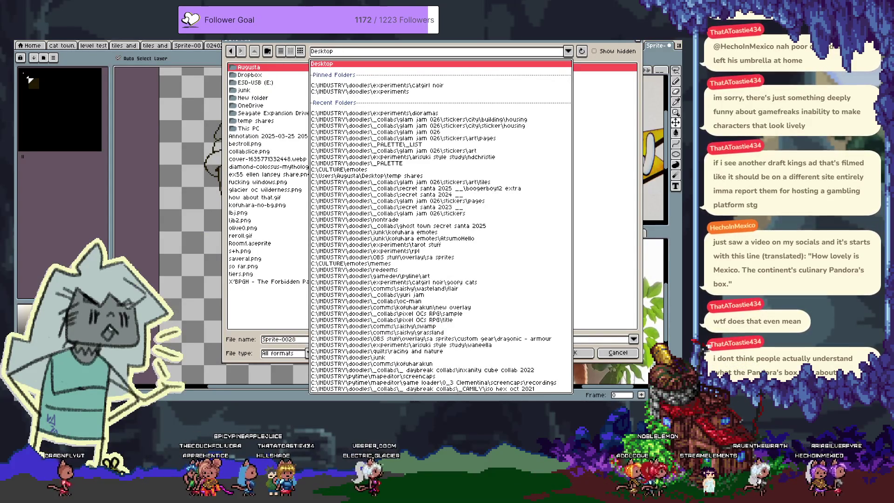
click(408, 92)
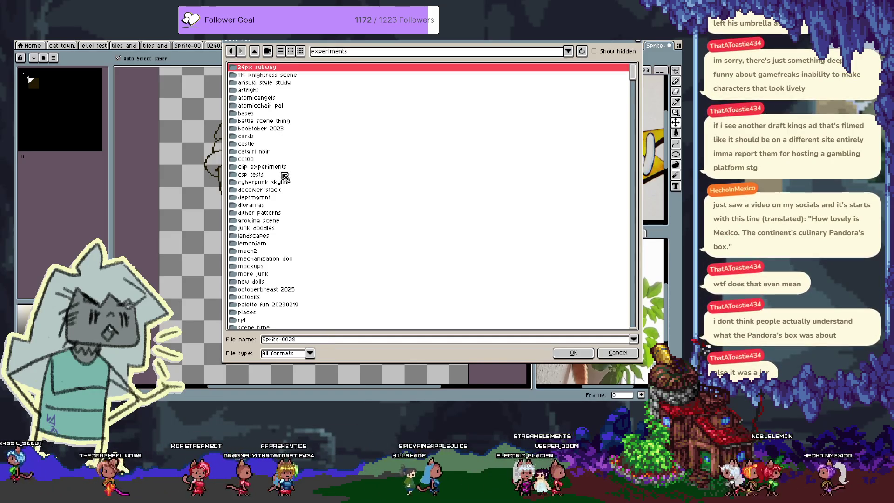
scroll(281, 169, down, 4)
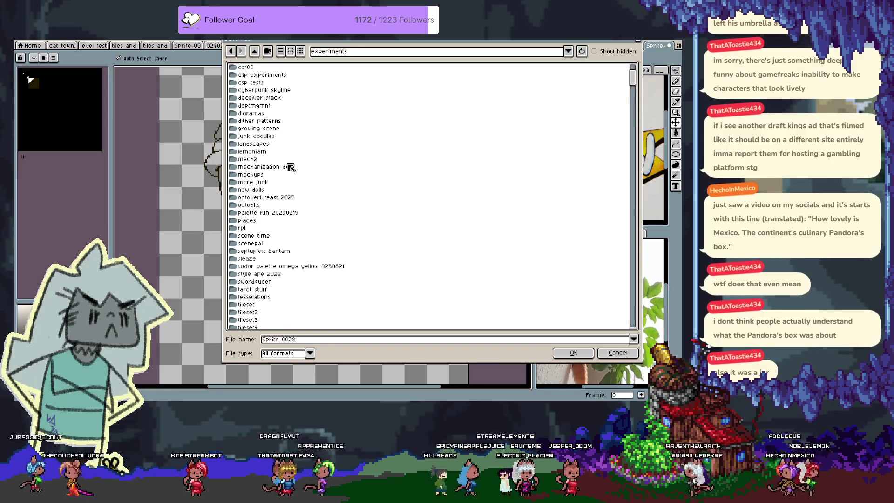
scroll(291, 167, down, 4)
scroll(328, 188, up, 3)
scroll(333, 185, up, 3)
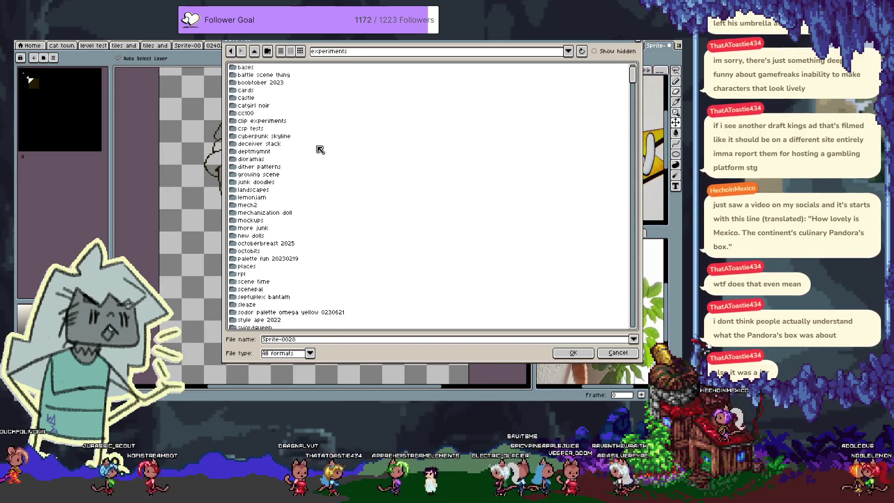
scroll(344, 272, down, 8)
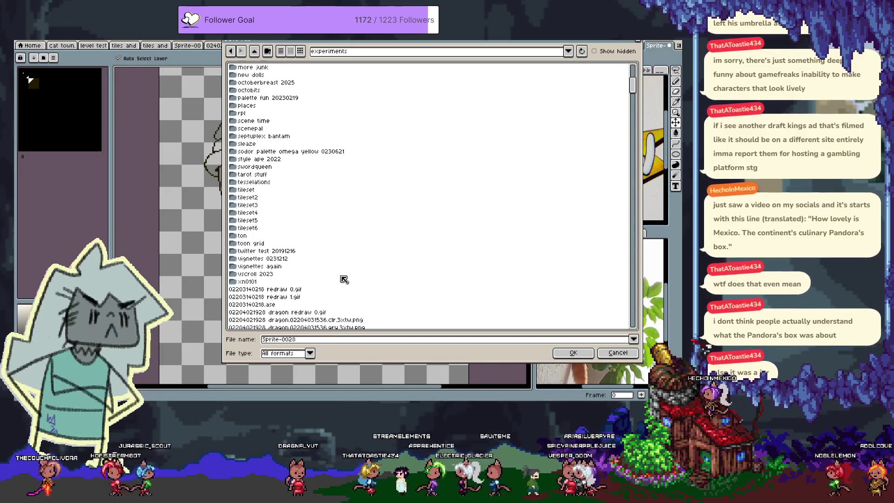
scroll(285, 174, up, 3)
scroll(285, 175, up, 4)
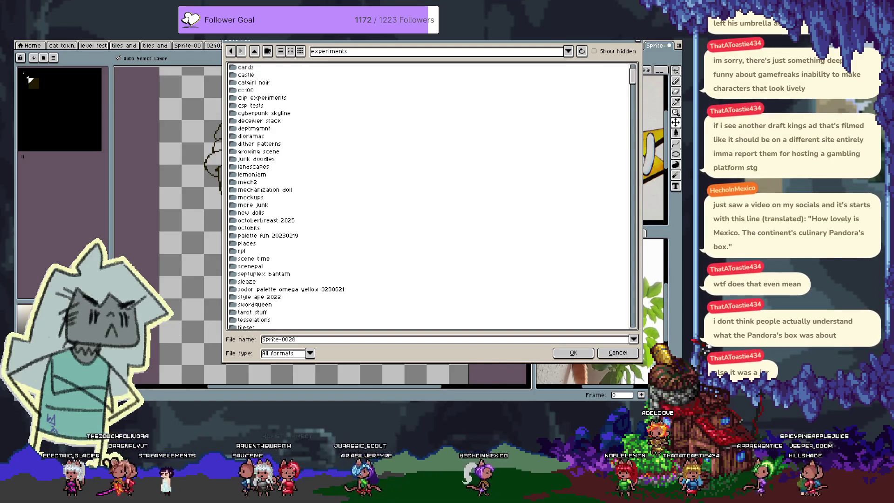
Step: Name the file 'Kalni' and save it
click(378, 340)
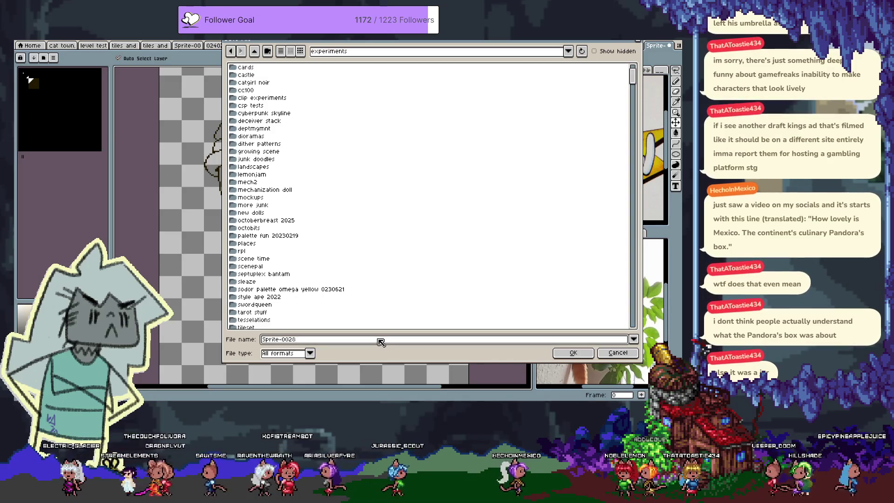
text(Kalki the l)
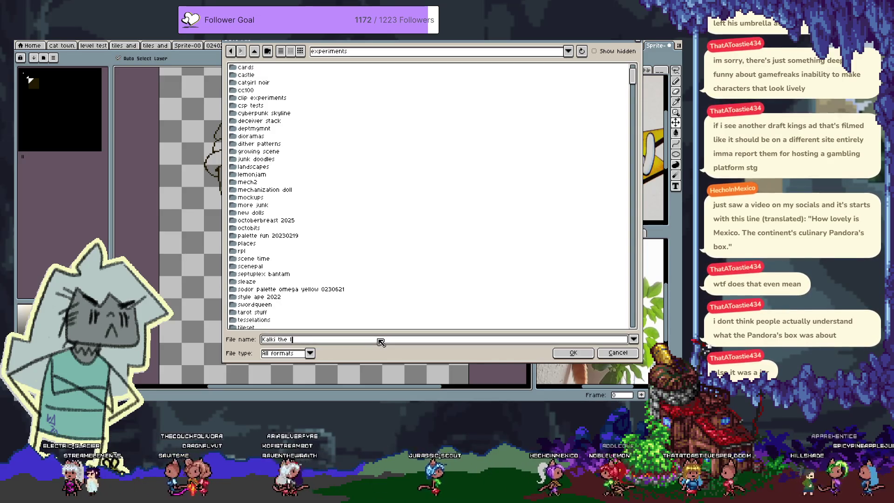
text(ightning bug)
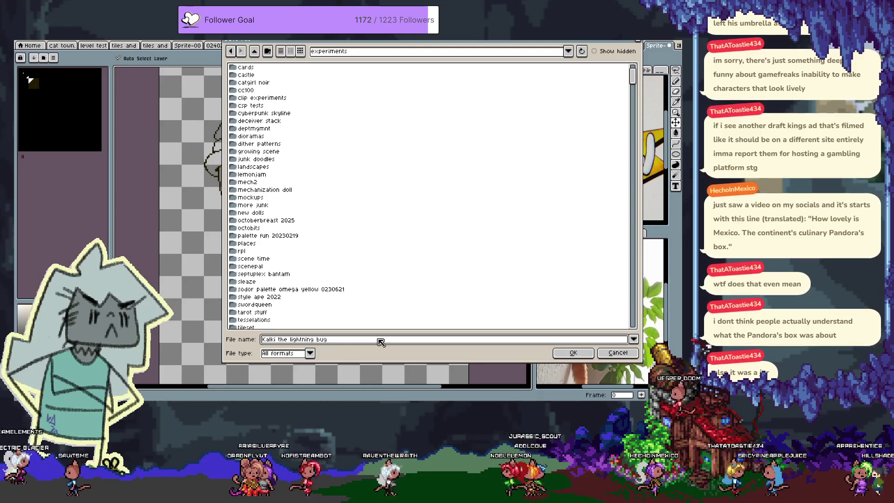
key(Return)
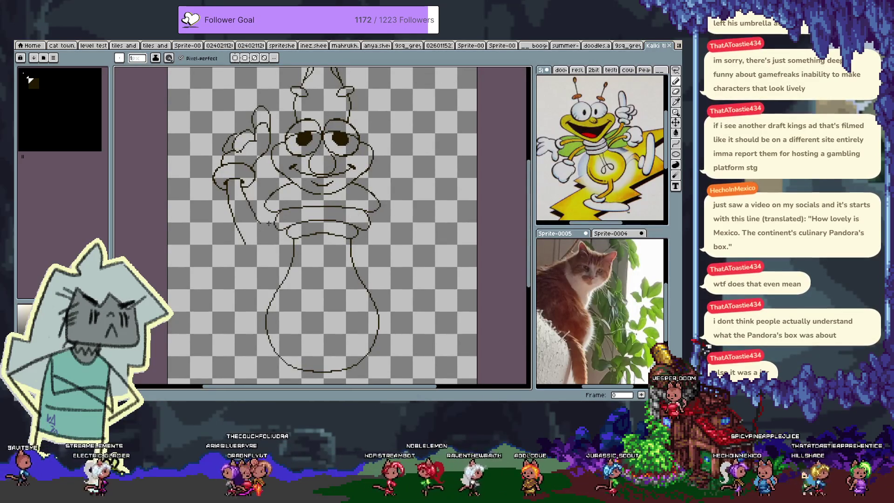
key(Tab)
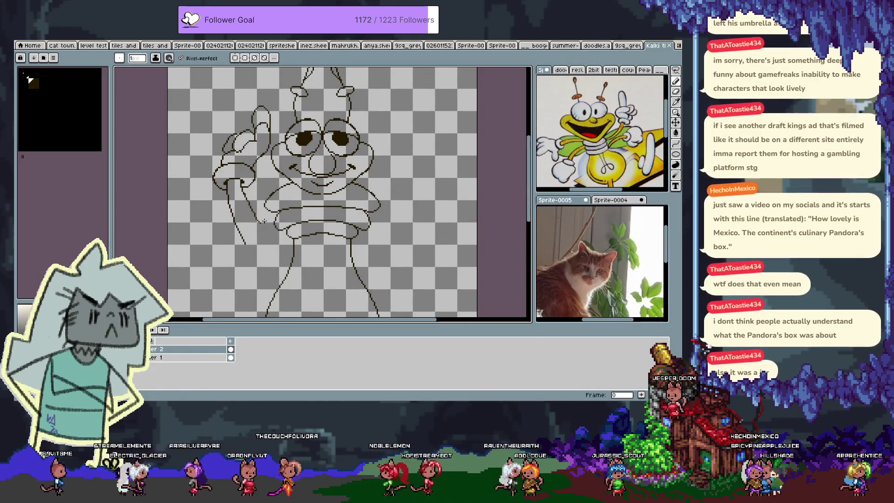
key(Tab)
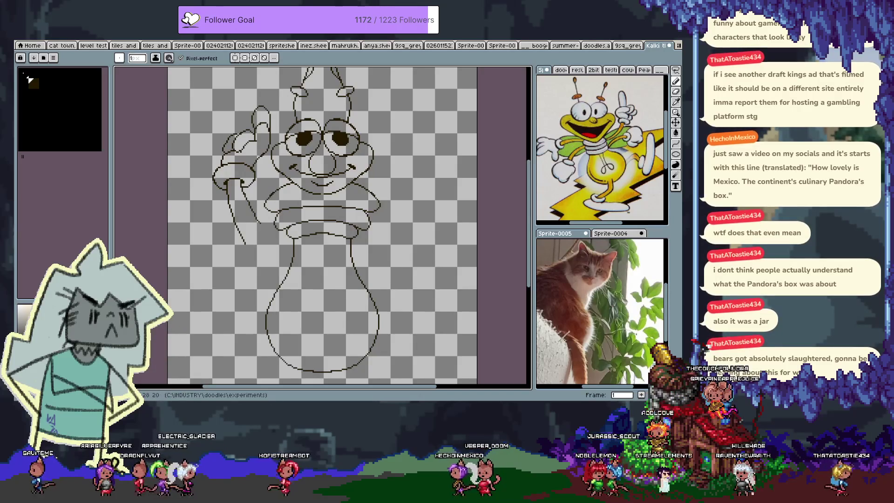
drag(416, 198, 397, 235)
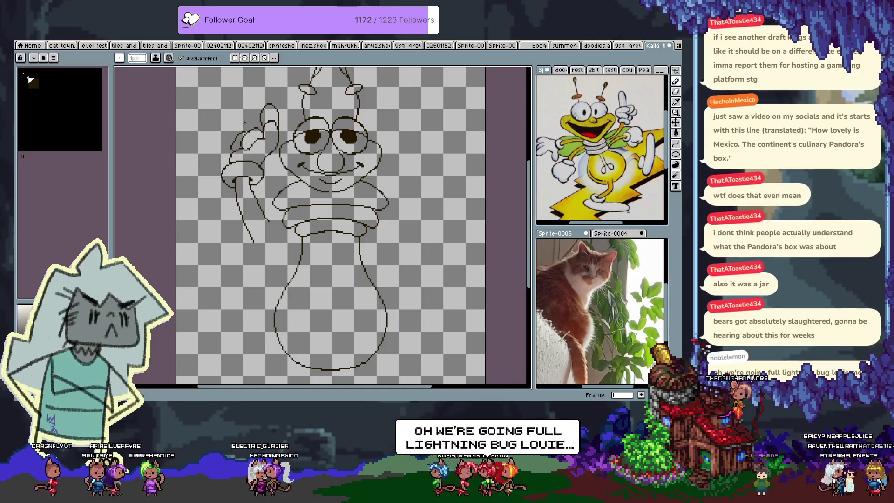
Step: Re-enable vertical mirror symmetry and zoom in on the raised arm
click(235, 59)
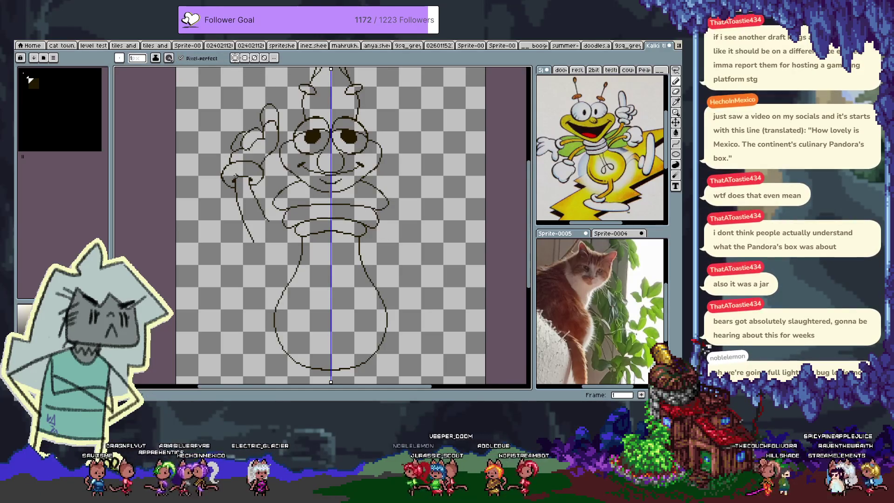
scroll(236, 173, up, 5)
key(space)
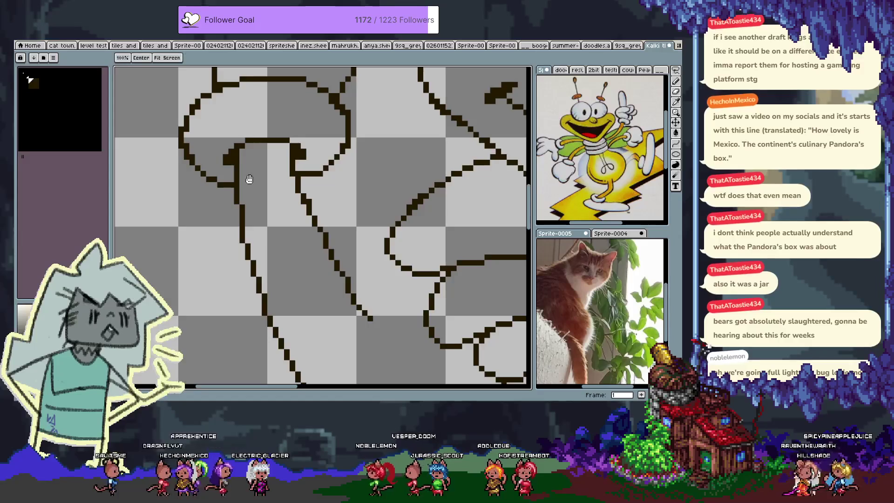
drag(249, 179, 253, 149)
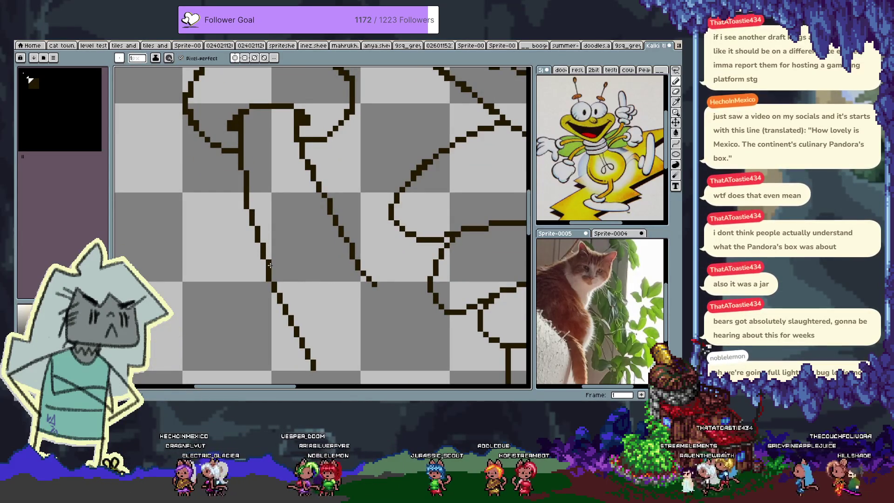
drag(274, 285, 269, 281)
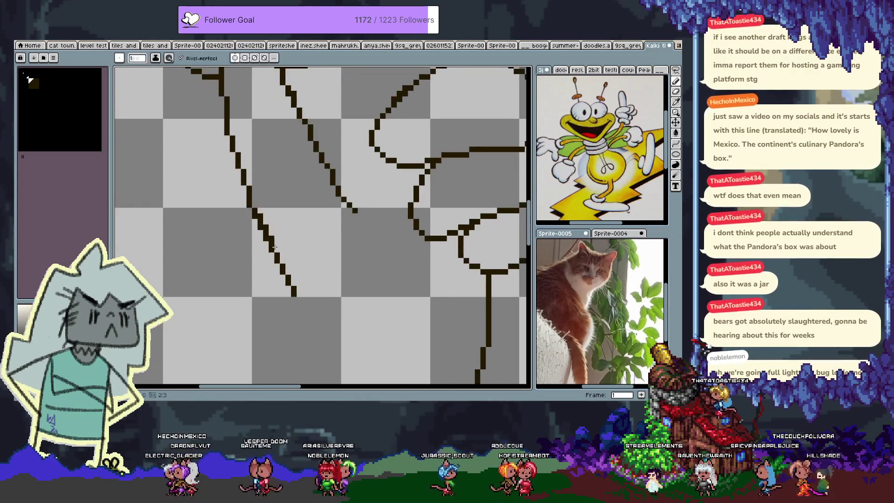
drag(304, 220, 302, 229)
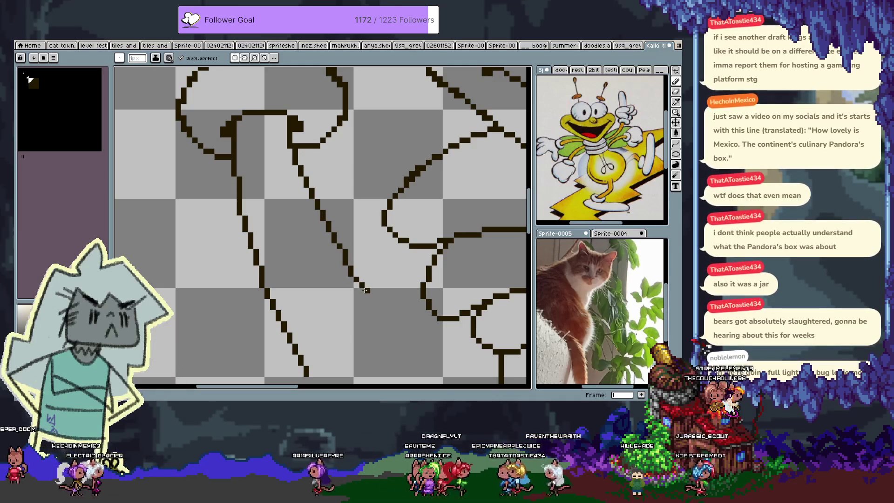
scroll(366, 290, down, 4)
scroll(430, 264, up, 2)
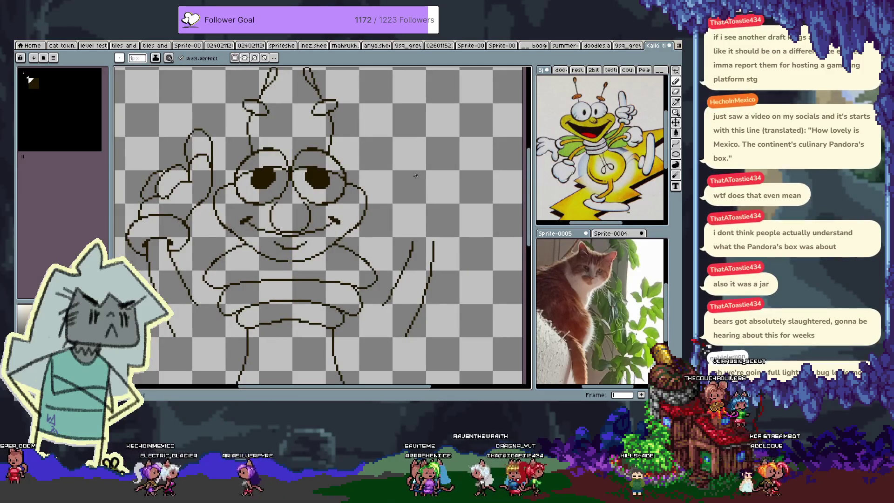
Step: Try a short stroke up from the arm, undo it, and recentre on the face
key(h)
drag(415, 176, 382, 201)
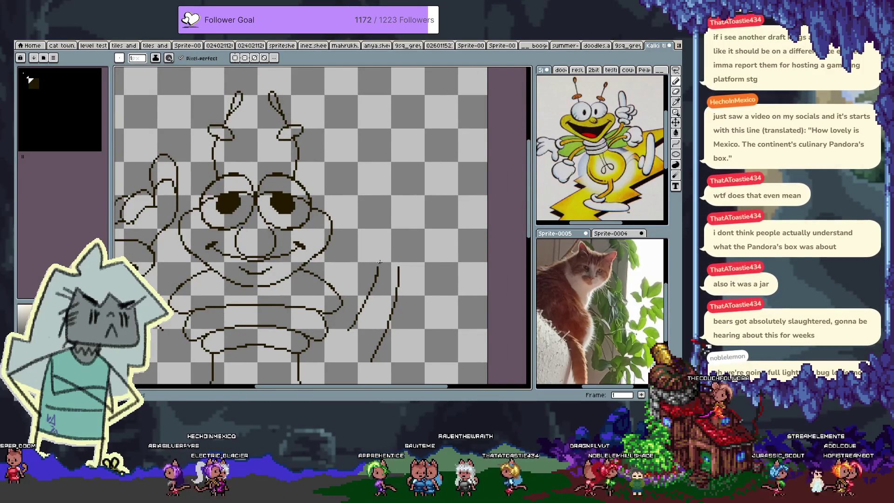
mouse_move(380, 264)
mouse_down()
mouse_move(369, 262)
mouse_move(353, 216)
mouse_up()
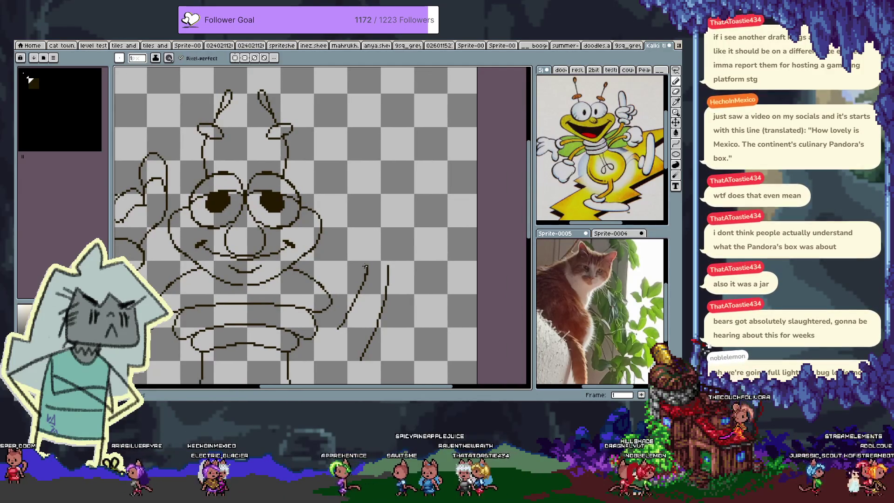
key(ctrl+z)
drag(155, 272, 211, 244)
key(m)
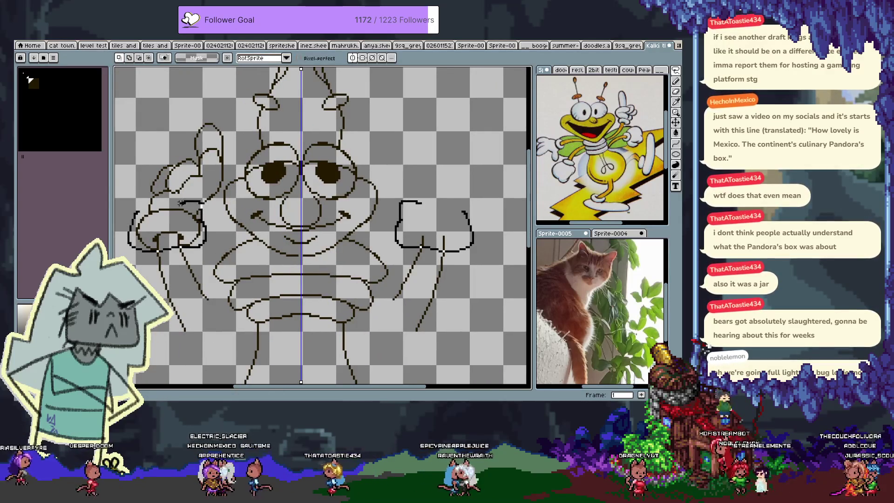
Step: Lasso the hand, place a mirrored copy opposite, deselect, and hide the interface
drag(165, 199, 152, 198)
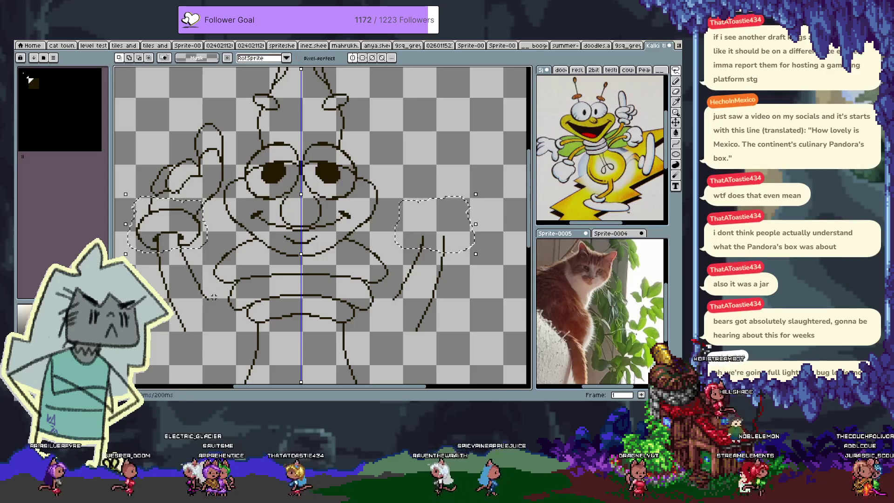
key(Return)
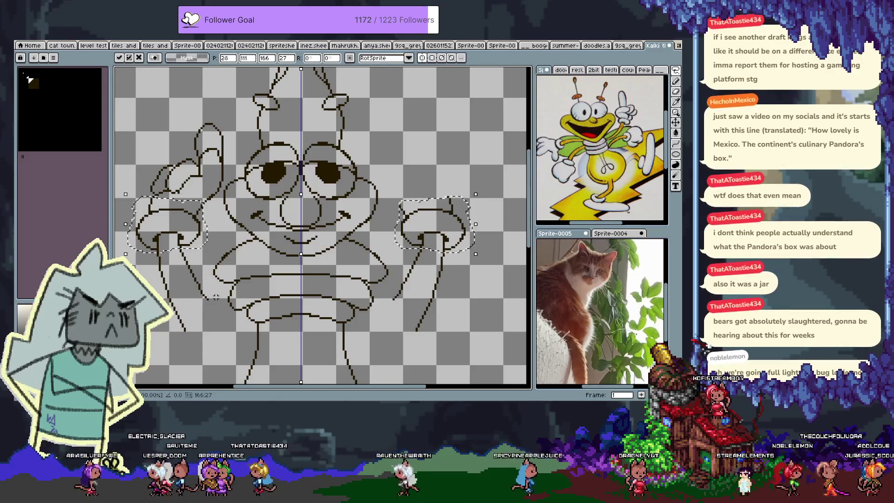
key(ctrl+f)
key(ctrl+d)
scroll(344, 184, right, 3)
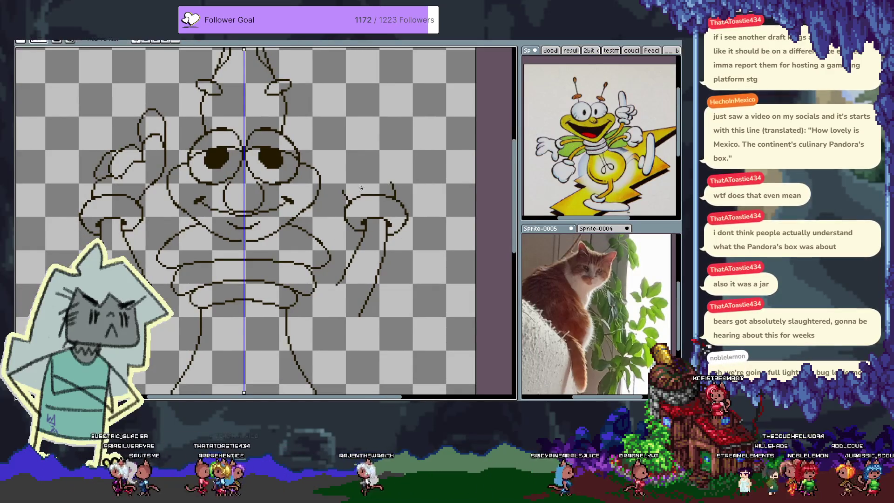
drag(344, 184, 343, 191)
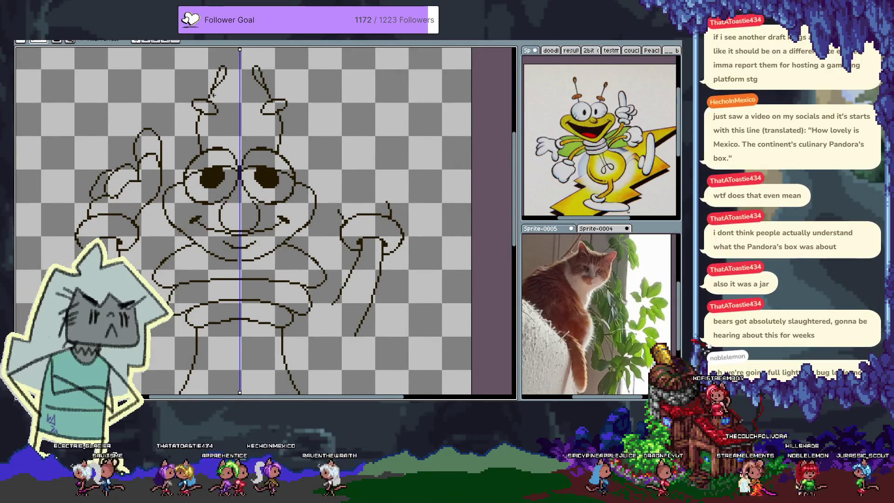
drag(365, 212, 351, 222)
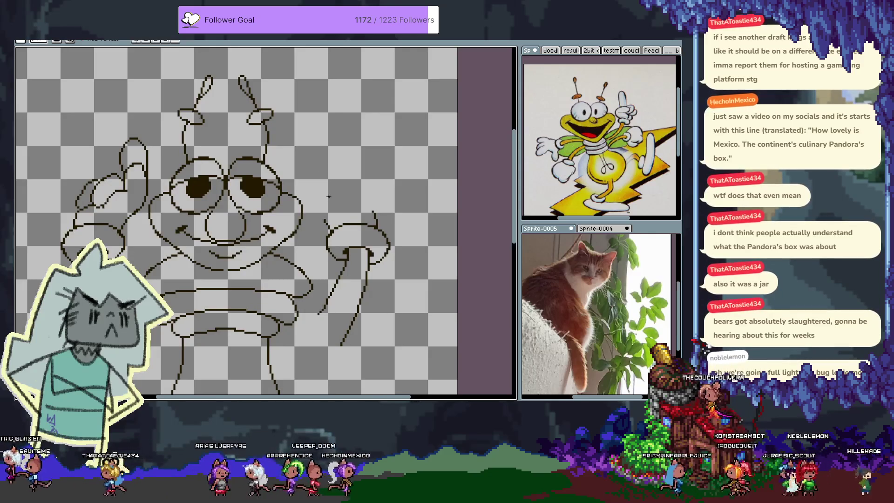
Step: Draw the second arm curving up from the hand and the top of the raised hand
drag(326, 226, 317, 201)
mouse_move(337, 171)
mouse_down()
mouse_move(348, 194)
mouse_move(328, 145)
mouse_up()
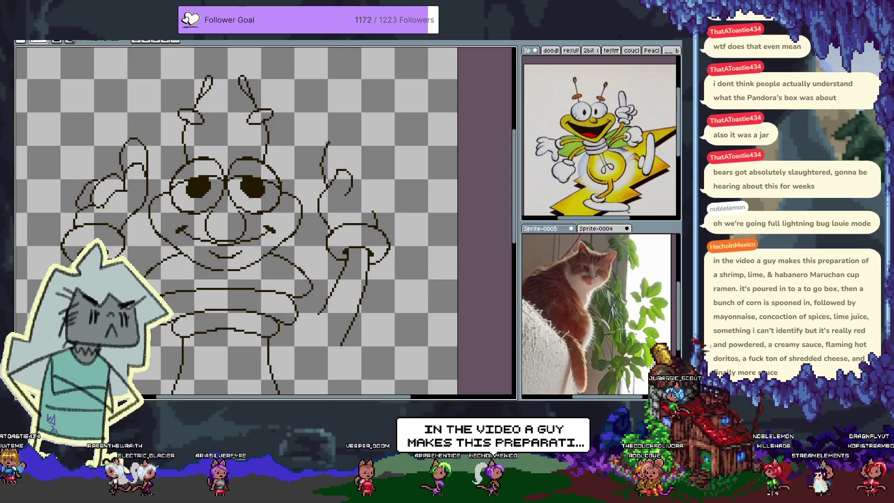
key(ctrl+z)
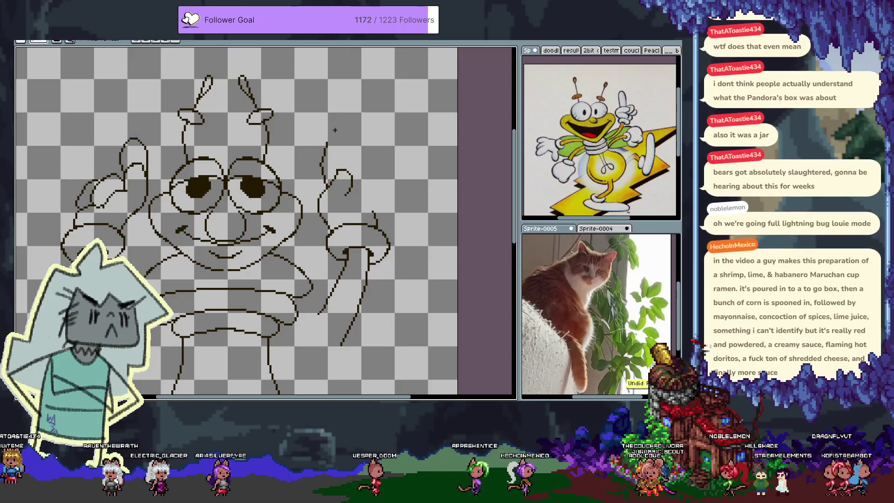
drag(329, 131, 342, 125)
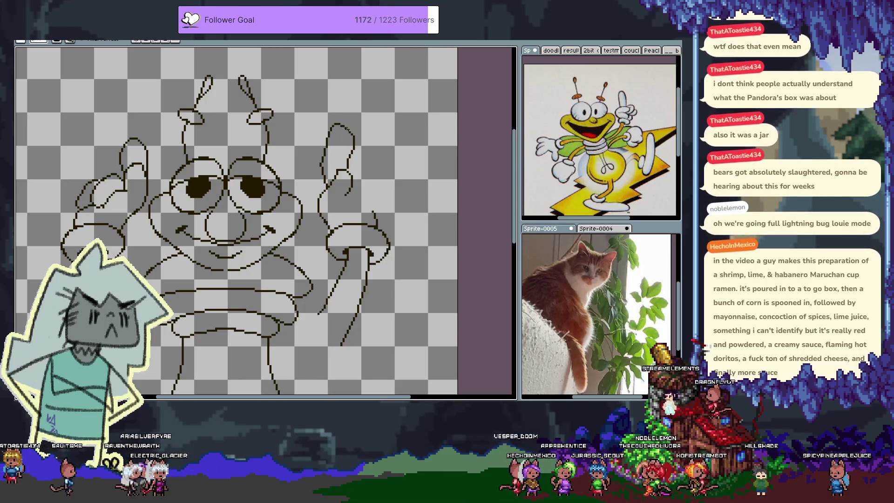
key(b)
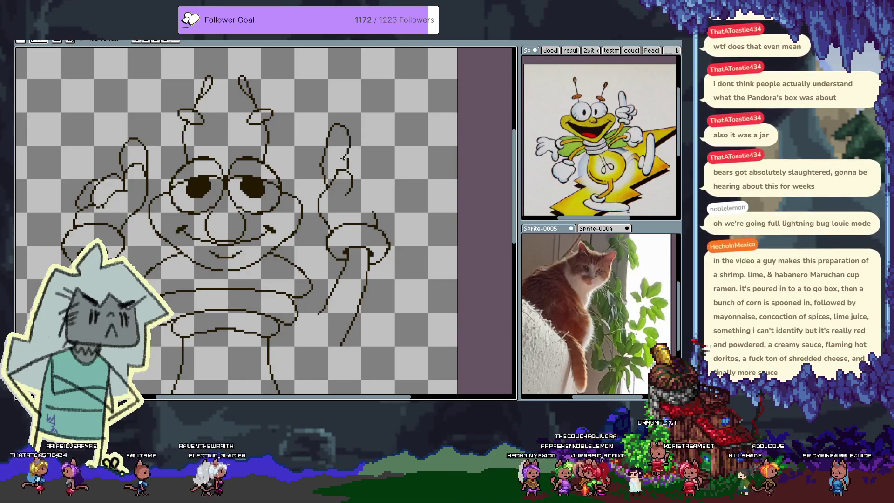